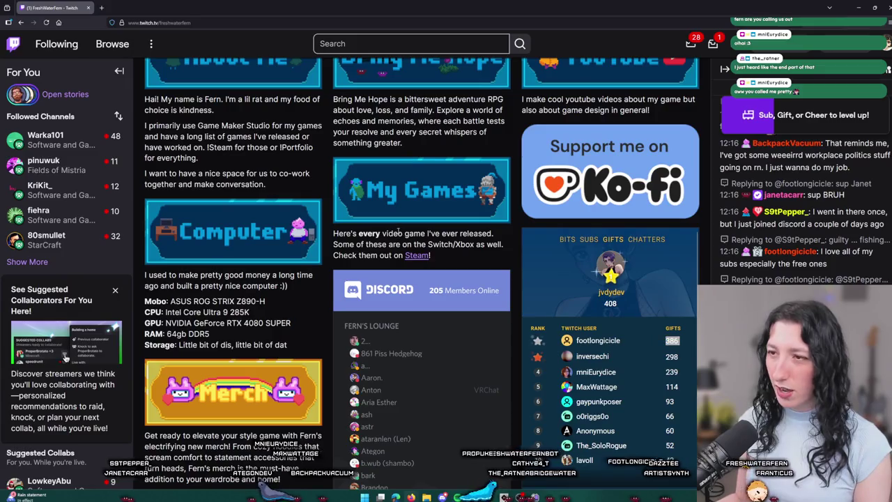
Step: Go to another streamer's Twitch channel using the address bar suggestion
{"action": "scroll", "coordinate": [276, 124], "scroll_direction": "up", "scroll_amount": 4}
{"action": "left_click", "coordinate": [209, 23]}
{"action": "type", "text": "s://"}
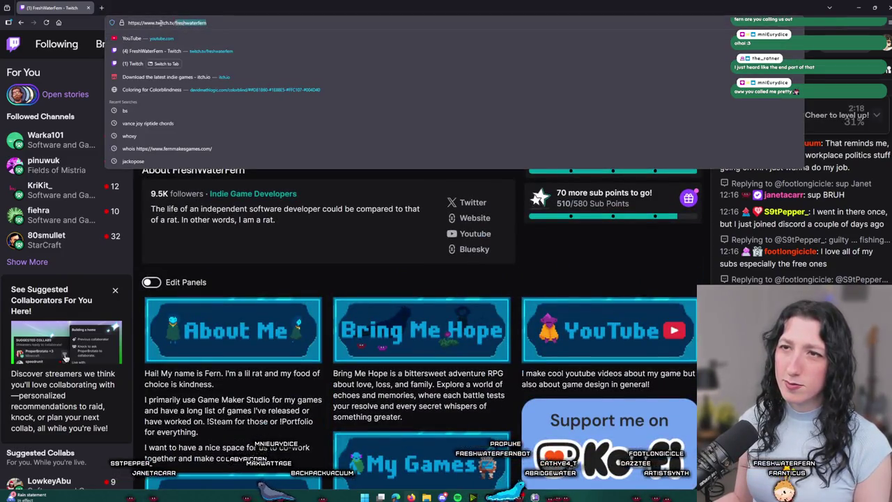
{"action": "left_click", "coordinate": [217, 39]}
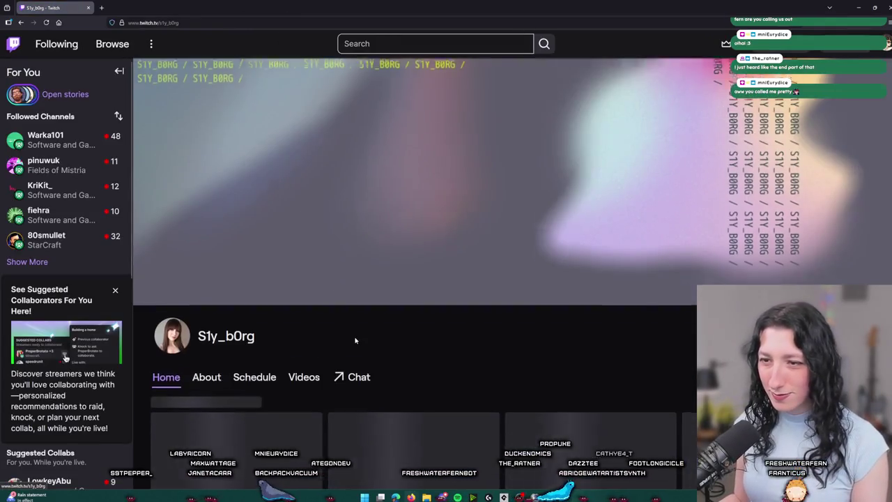
Step: Browse the channel page, read its About section, and return to the top
{"action": "scroll", "coordinate": [521, 280], "scroll_direction": "down", "scroll_amount": 2}
{"action": "scroll", "coordinate": [521, 280], "scroll_direction": "down", "scroll_amount": 3}
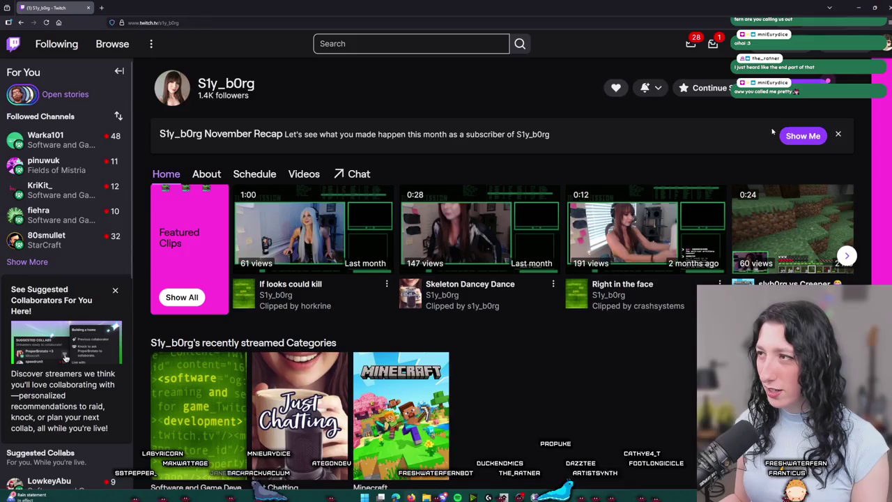
{"action": "scroll", "coordinate": [855, 221], "scroll_direction": "up", "scroll_amount": 4}
{"action": "scroll", "coordinate": [652, 359], "scroll_direction": "down", "scroll_amount": 2}
{"action": "left_click", "coordinate": [206, 323]}
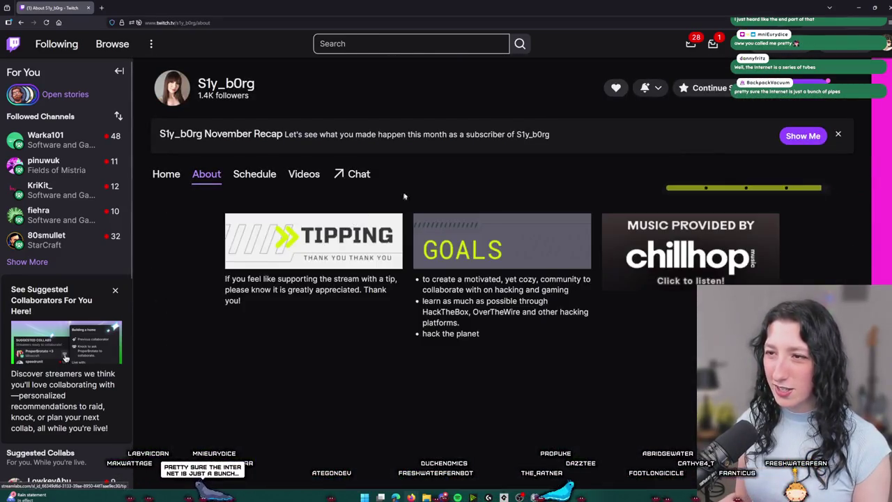
{"action": "scroll", "coordinate": [317, 336], "scroll_direction": "up", "scroll_amount": 2}
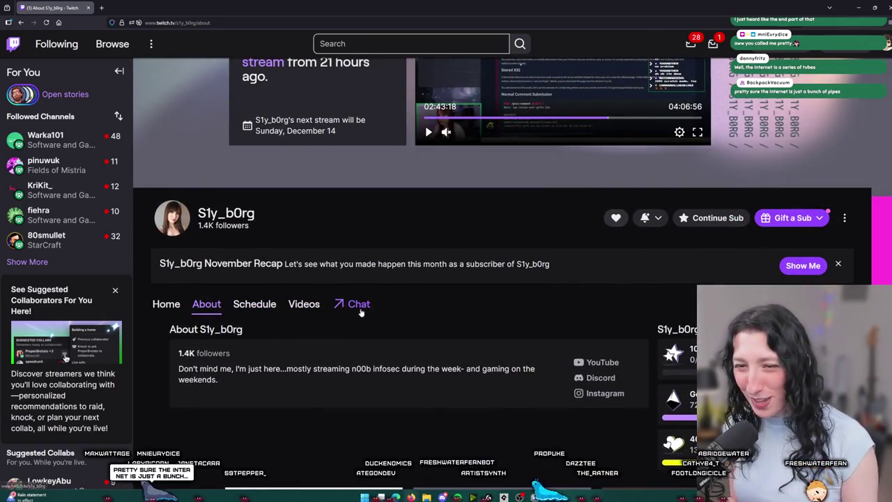
{"action": "scroll", "coordinate": [361, 315], "scroll_direction": "up", "scroll_amount": 3}
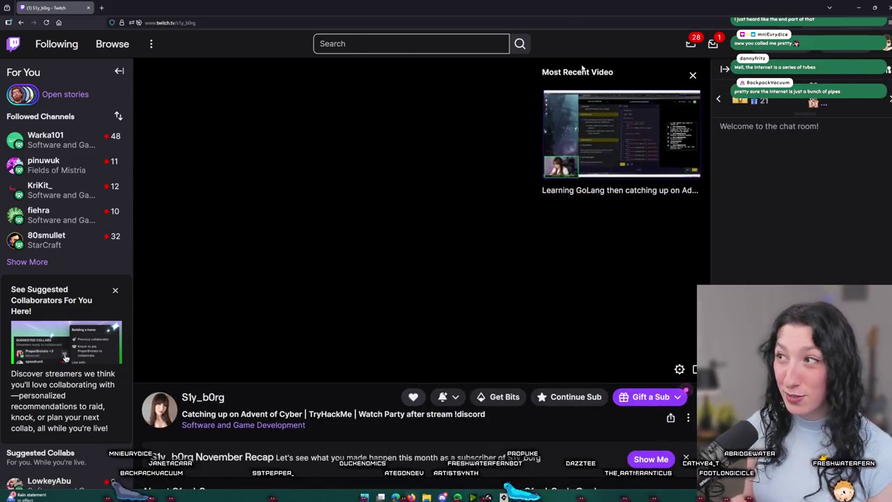
Step: Expand the chat's gift-sub leaderboard and cycle through its six entries
{"action": "left_click", "coordinate": [766, 104]}
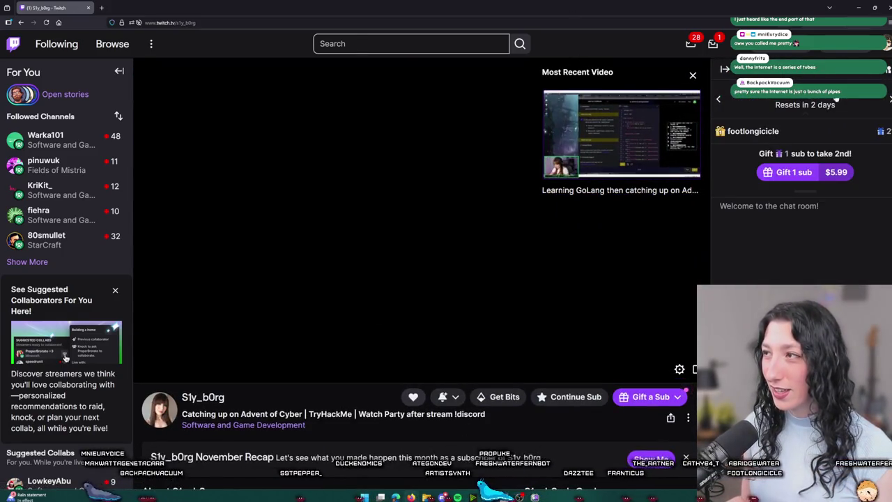
{"action": "left_click", "coordinate": [889, 99]}
{"action": "left_click", "coordinate": [889, 99]}
{"action": "left_click", "coordinate": [889, 99]}
{"action": "left_click", "coordinate": [890, 99]}
{"action": "left_click", "coordinate": [889, 99]}
{"action": "left_click", "coordinate": [889, 99]}
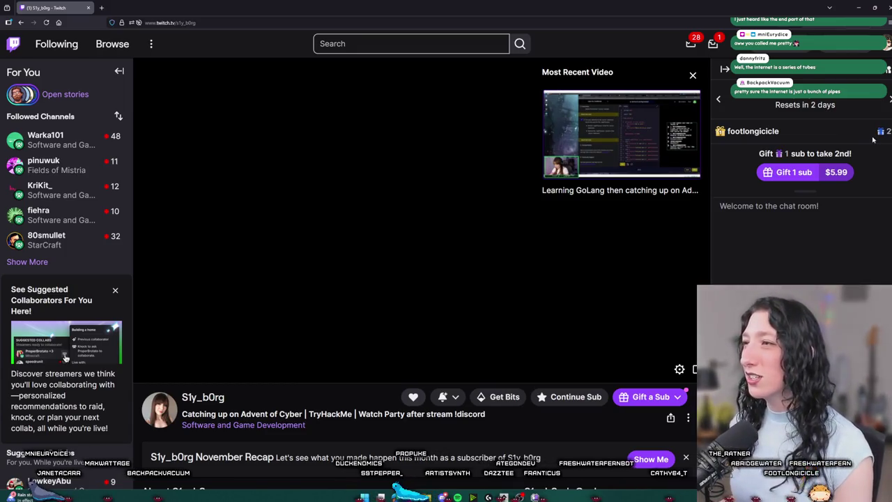
{"action": "key", "text": "alt+Tab"}
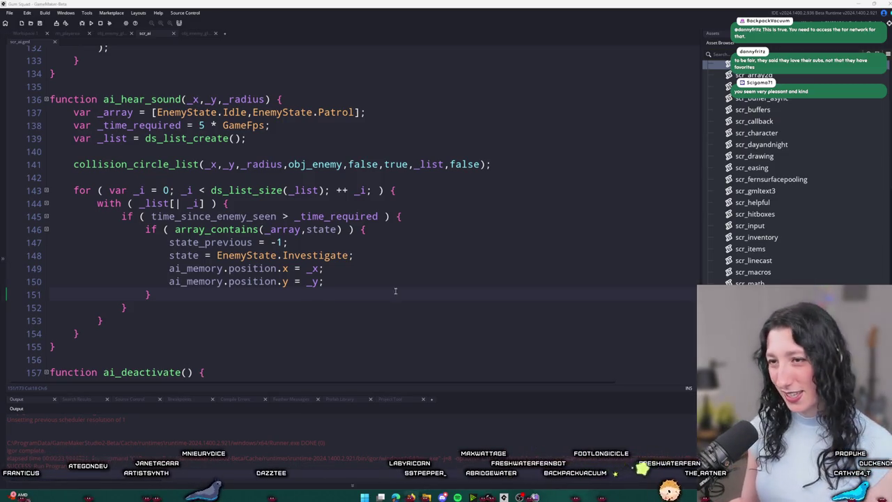
Step: Playtest with F5 and abort at the obj_world Create-event code error
{"action": "left_click", "coordinate": [458, 243]}
{"action": "left_click", "coordinate": [387, 234]}
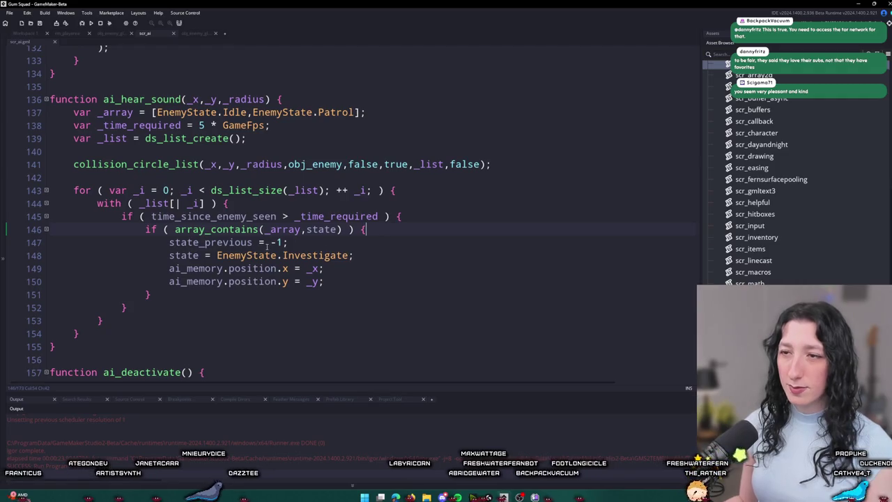
{"action": "left_click", "coordinate": [507, 165]}
{"action": "key", "text": "F5"}
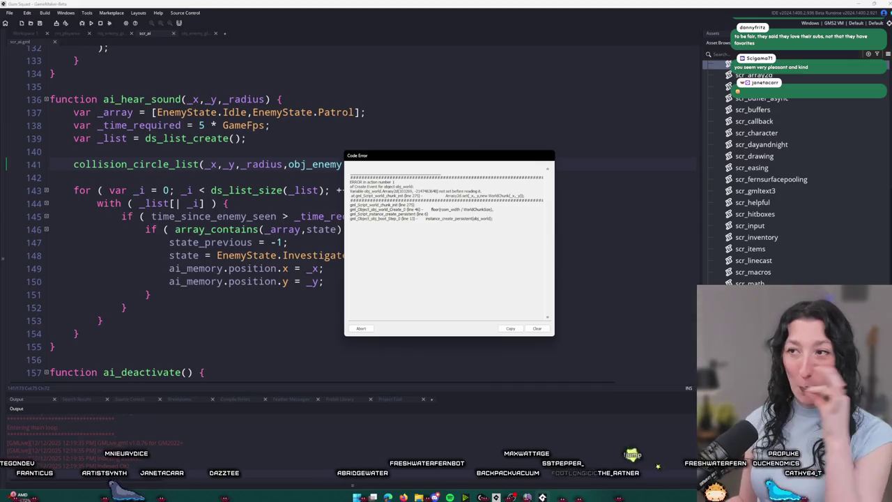
{"action": "left_click", "coordinate": [361, 328]}
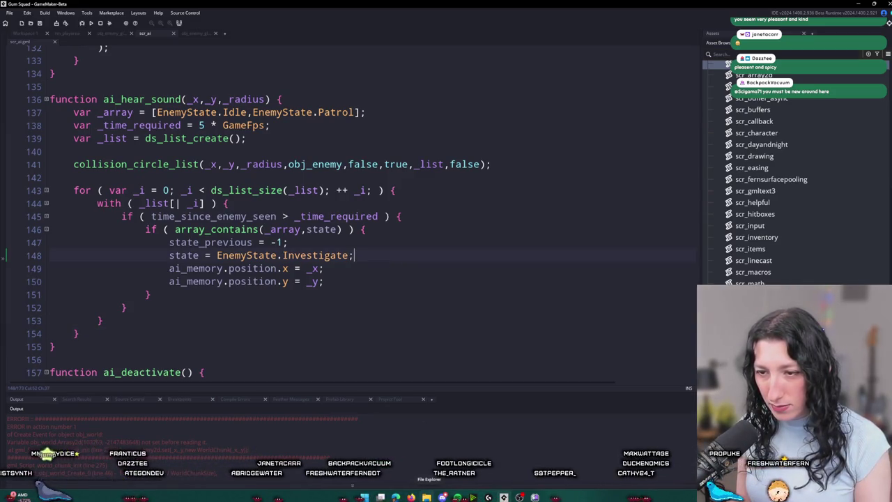
{"action": "left_click", "coordinate": [426, 497]}
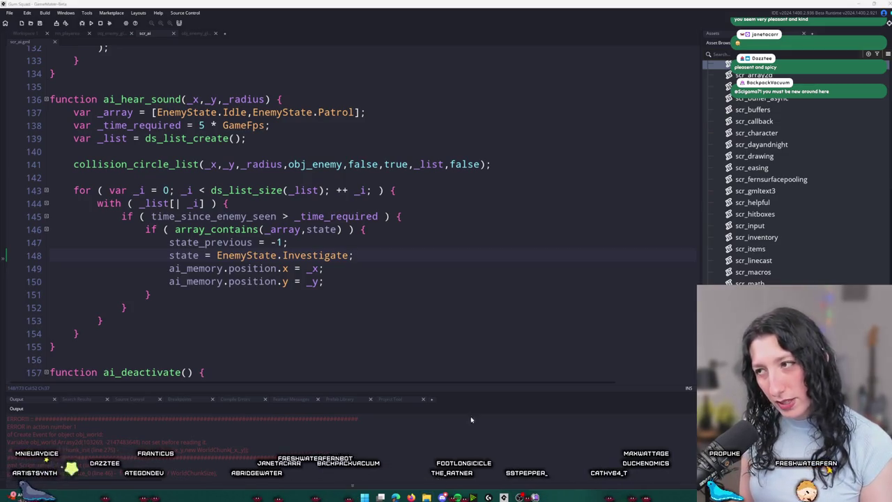
Step: Navigate Explorer to %localappdata% and open the Gum_Squad folder
{"action": "left_click", "coordinate": [493, 180]}
{"action": "type", "text": "%loc"}
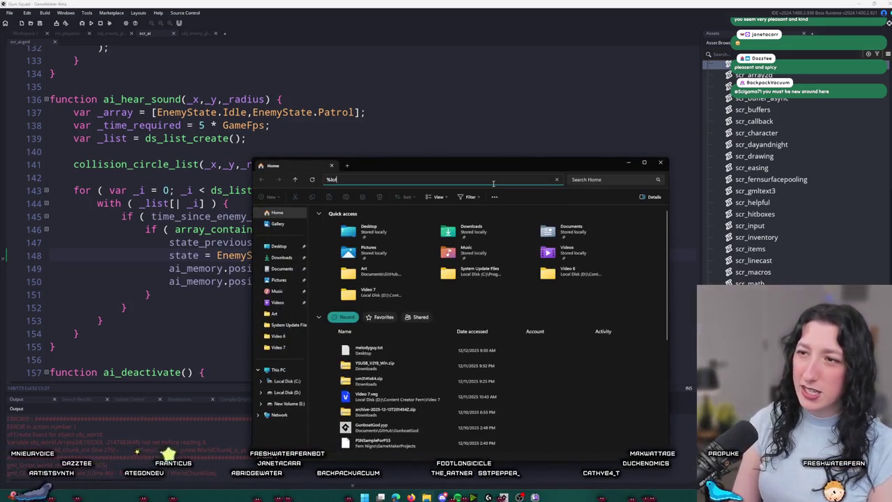
{"action": "type", "text": "alappdata%"}
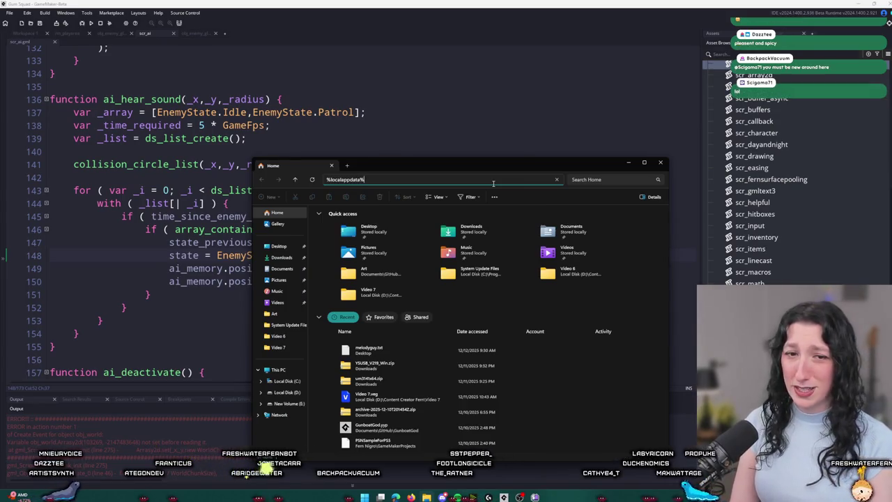
{"action": "key", "text": "Return"}
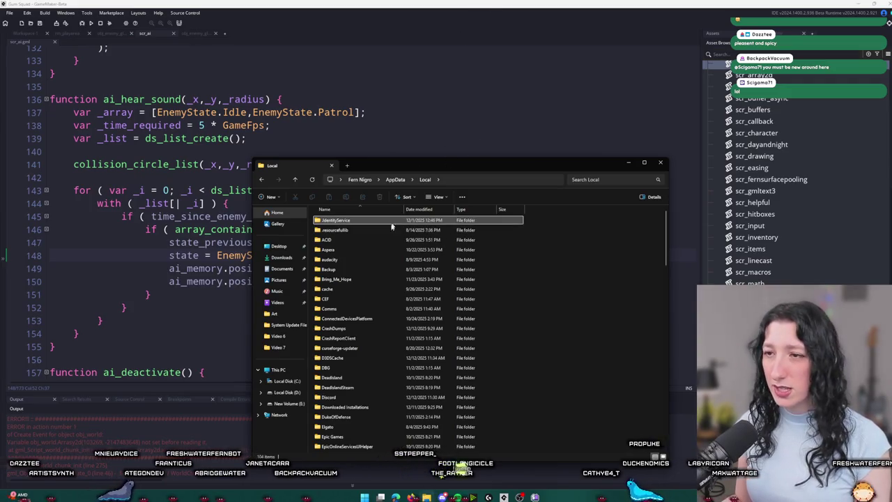
{"action": "scroll", "coordinate": [360, 315], "scroll_direction": "down", "scroll_amount": 3}
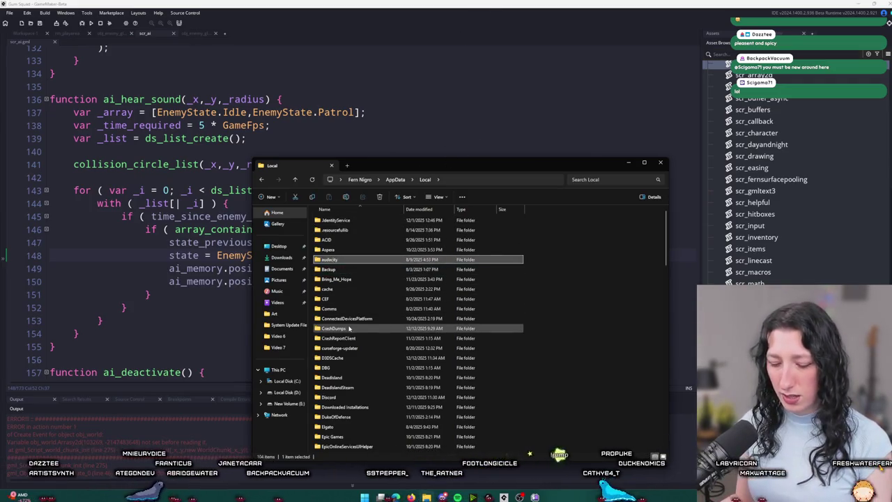
{"action": "key", "text": "g"}
{"action": "key", "text": "g"}
{"action": "scroll", "coordinate": [355, 390], "scroll_direction": "down", "scroll_amount": 3}
{"action": "key", "text": "g"}
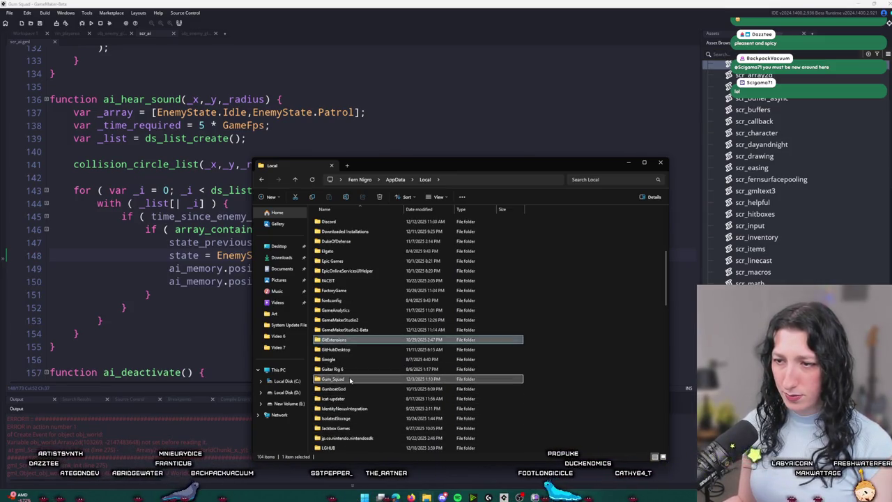
{"action": "double_click", "coordinate": [351, 379]}
Step: Delete the default save folder, then rerun the game and abort the recurring code error
{"action": "left_click", "coordinate": [363, 220]}
{"action": "key", "text": "Delete"}
{"action": "left_click", "coordinate": [405, 125]}
{"action": "key", "text": "F5"}
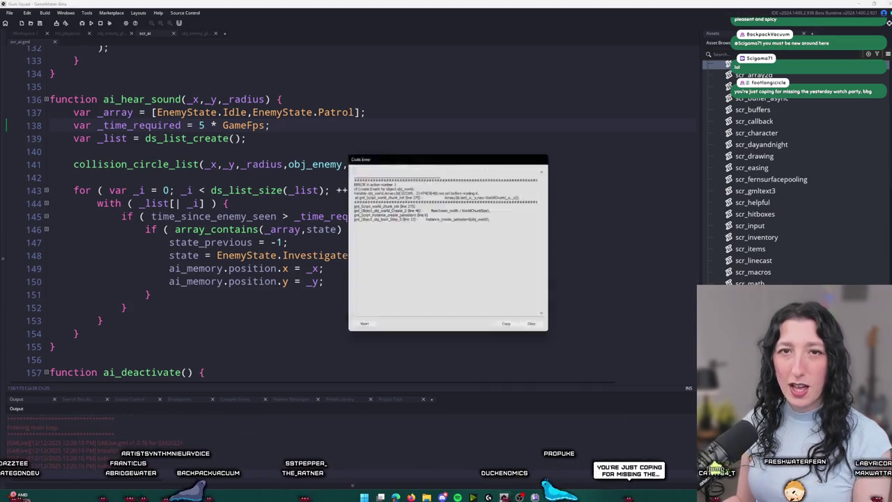
{"action": "left_click", "coordinate": [360, 329]}
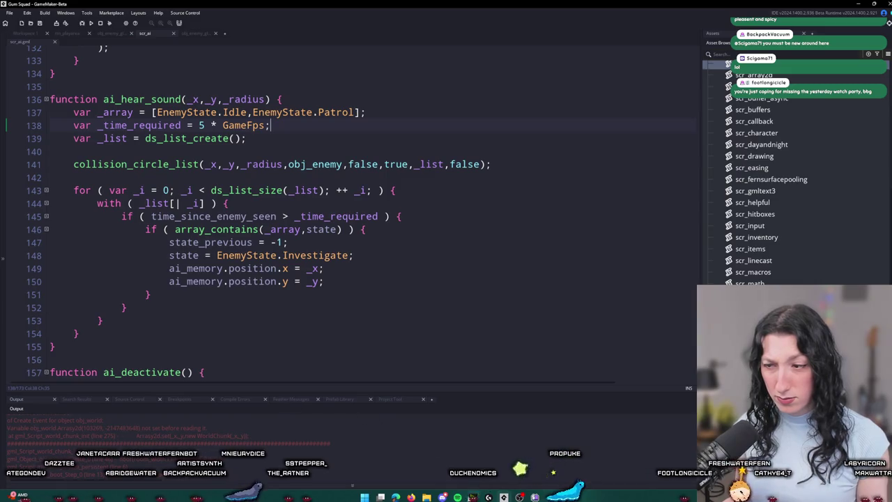
Step: Launch GitHub Desktop from system search
{"action": "key", "text": "super"}
{"action": "type", "text": "github"}
{"action": "left_click", "coordinate": [408, 292]}
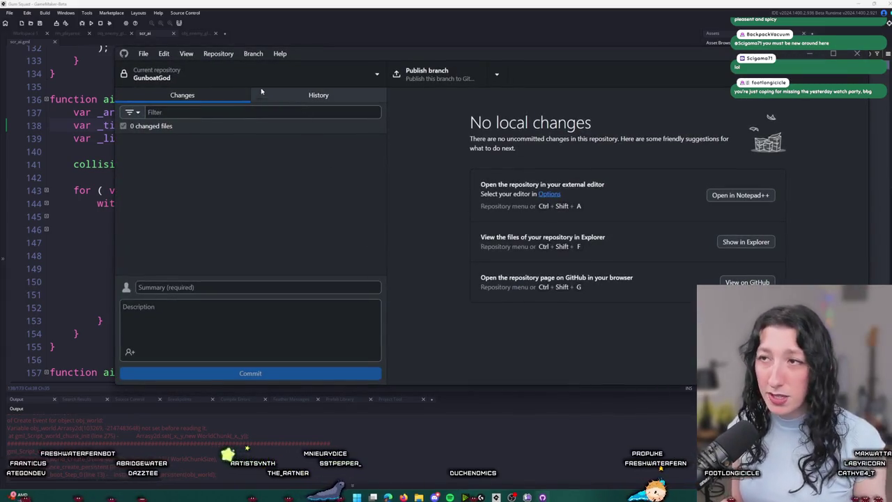
Step: Switch GitHub Desktop to the UnknownSpaces repository's changed files
{"action": "left_click", "coordinate": [258, 76]}
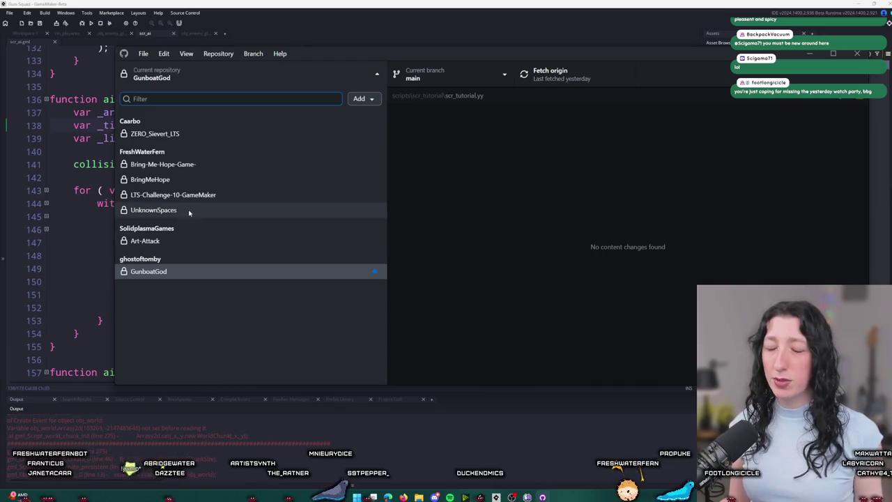
{"action": "left_click", "coordinate": [153, 210]}
{"action": "left_click", "coordinate": [282, 94]}
{"action": "left_click", "coordinate": [195, 95]}
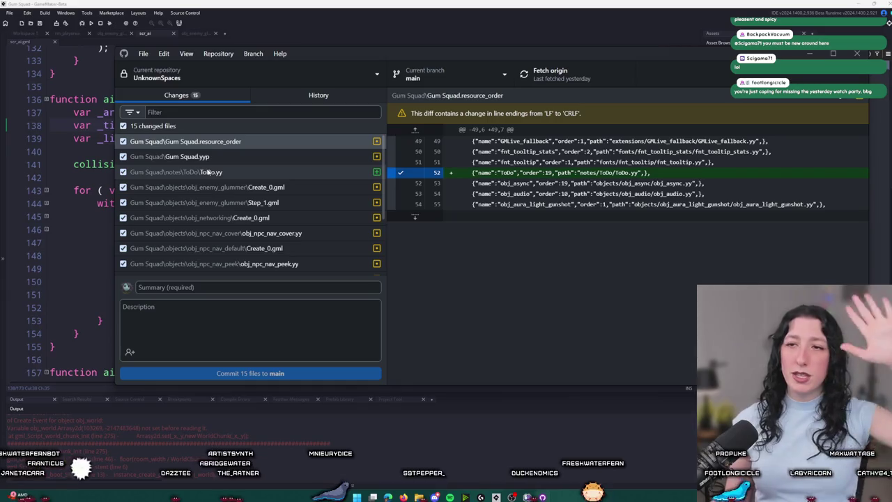
Step: Review the scr_world_chunks.gml diff and copy the Array2d.set code on line 275
{"action": "left_click", "coordinate": [208, 172]}
{"action": "scroll", "coordinate": [234, 242], "scroll_direction": "down", "scroll_amount": 5}
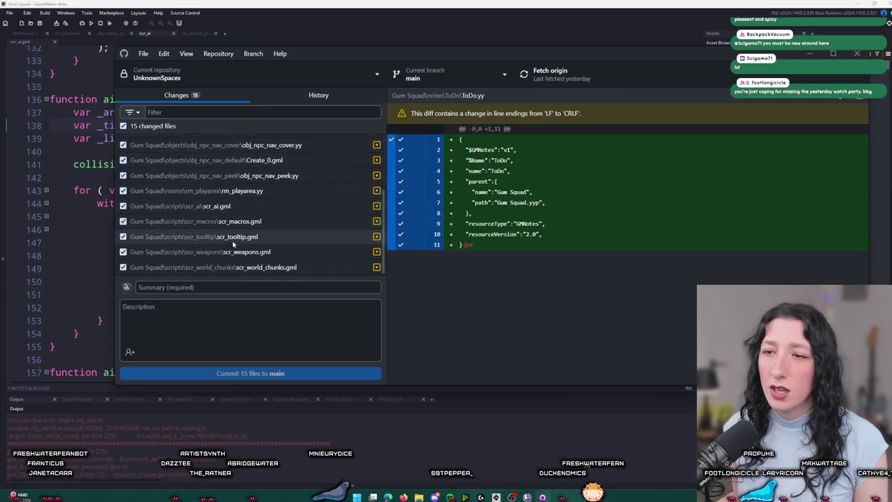
{"action": "left_click", "coordinate": [240, 268]}
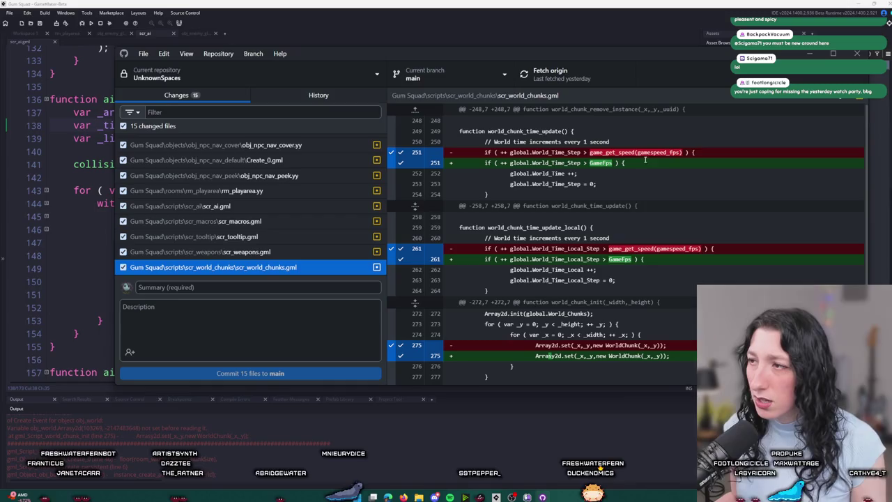
{"action": "left_click", "coordinate": [685, 152]}
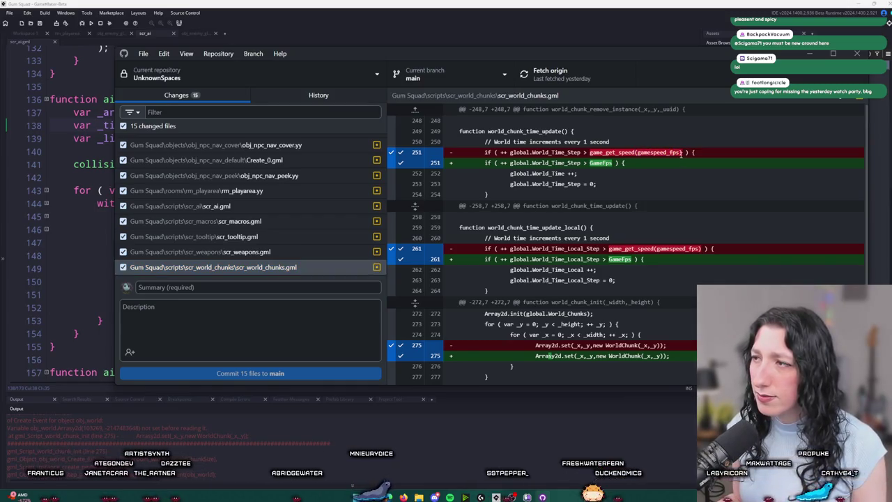
{"action": "left_click_drag", "start_coordinate": [681, 152], "coordinate": [589, 152]}
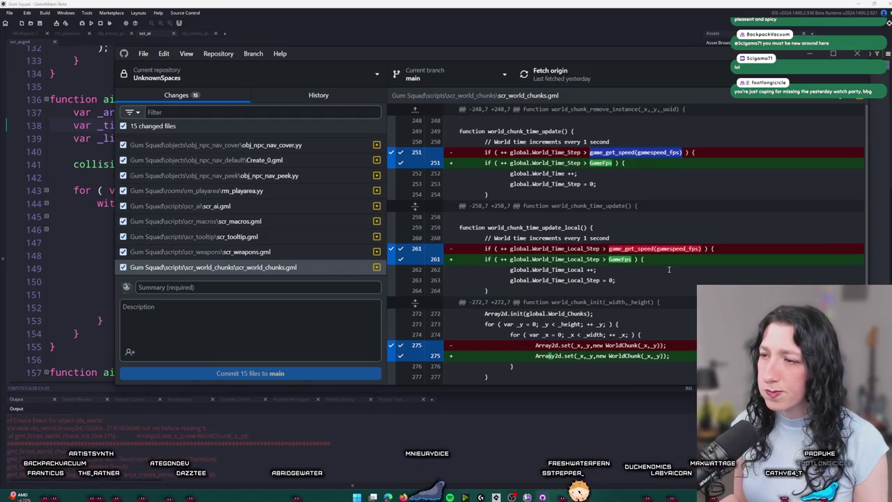
{"action": "scroll", "coordinate": [548, 356], "scroll_direction": "down", "scroll_amount": 1}
{"action": "left_click", "coordinate": [549, 337]}
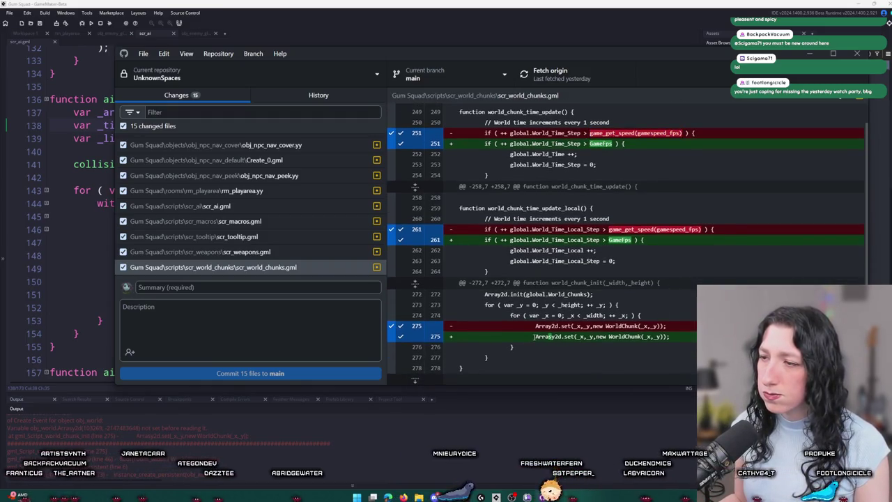
{"action": "mouse_move", "coordinate": [557, 337]}
{"action": "left_mouse_down"}
{"action": "mouse_move", "coordinate": [669, 336]}
{"action": "mouse_move", "coordinate": [552, 336]}
{"action": "left_mouse_up"}
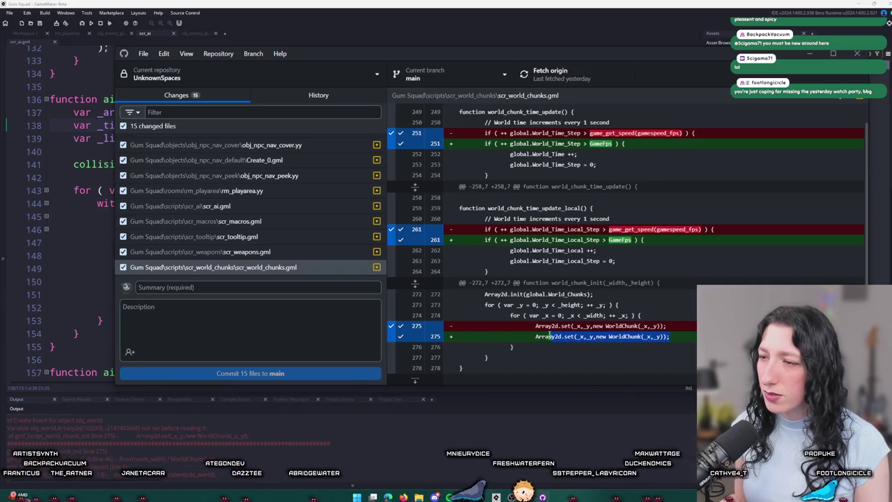
{"action": "key", "text": "ctrl+c"}
{"action": "key", "text": "alt+Tab"}
{"action": "key", "text": "ctrl+shift+f"}
Step: Search the project for the copied line and fix 'Arrasy2d' to 'Array2d' on line 275
{"action": "key", "text": "ctrl+v"}
{"action": "key", "text": "Return"}
{"action": "double_click", "coordinate": [186, 425]}
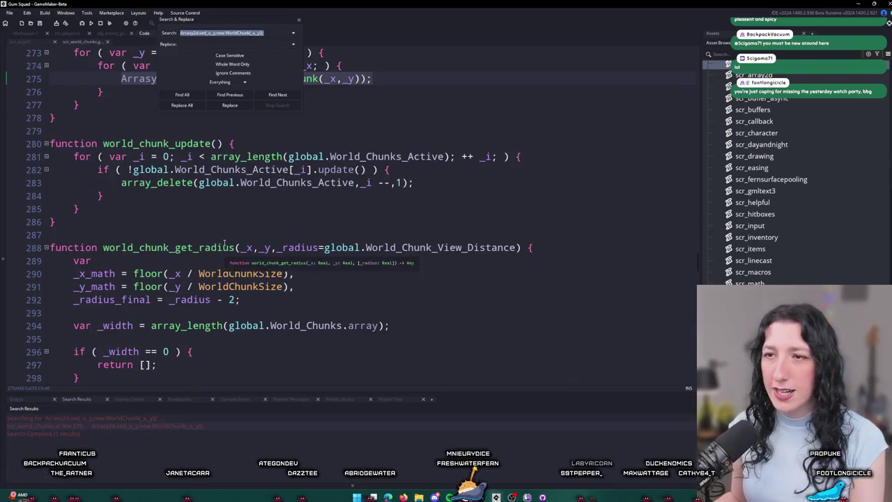
{"action": "left_click", "coordinate": [152, 149]}
{"action": "key", "text": "BackSpace"}
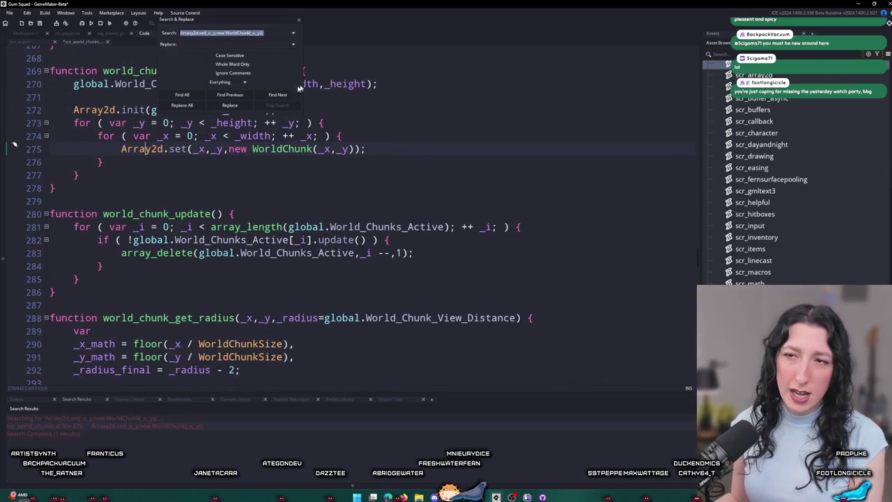
{"action": "left_click", "coordinate": [298, 20]}
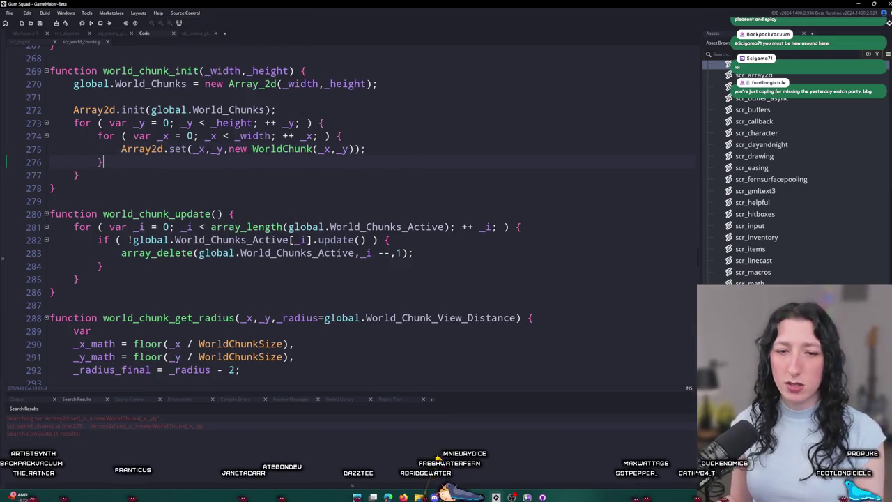
Step: Launch Aseprite from the Start menu search
{"action": "key", "text": "super"}
{"action": "type", "text": "aseprite"}
{"action": "key", "text": "Return"}
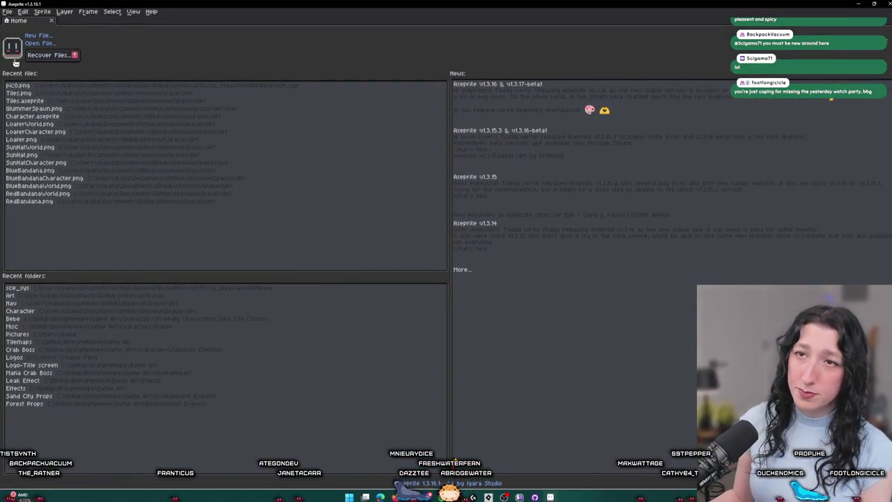
Step: Create a 2048×2048 sprite and bucket-fill the canvas black
{"action": "left_click", "coordinate": [46, 35]}
{"action": "type", "text": "2048"}
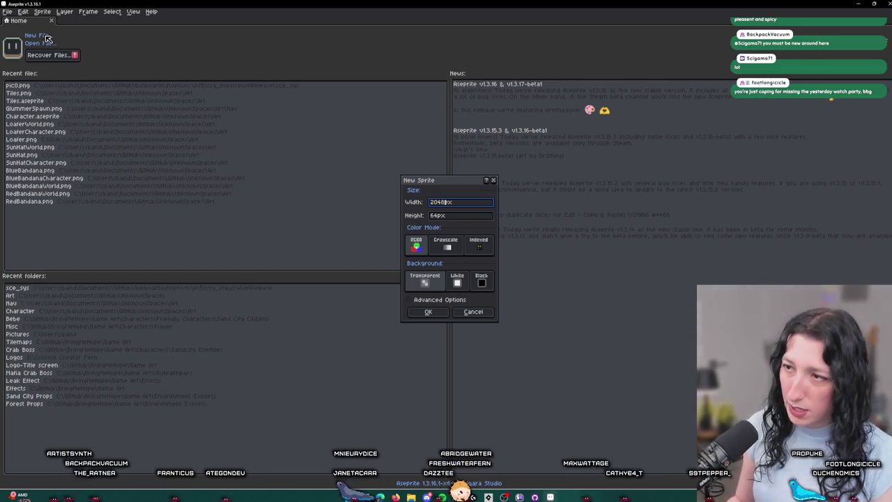
{"action": "key", "text": "Tab"}
{"action": "type", "text": "2048"}
{"action": "key", "text": "Return"}
{"action": "scroll", "coordinate": [238, 106], "scroll_direction": "down", "scroll_amount": 2}
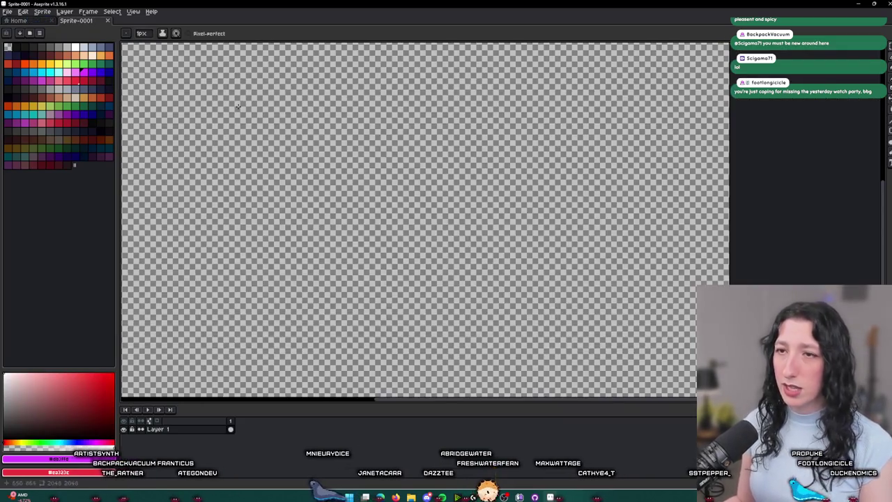
{"action": "key", "text": "g"}
{"action": "left_click", "coordinate": [269, 124]}
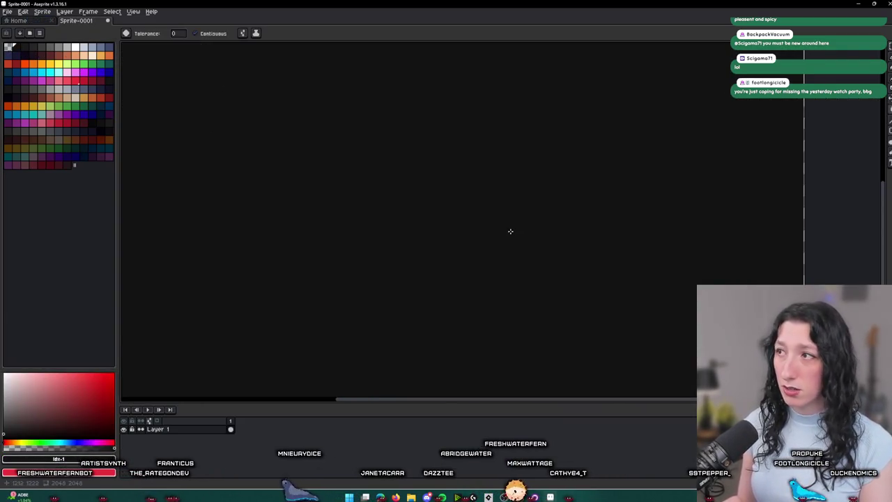
Step: Thicken the pencil and sketch the first white cup stroke, undoing the attempt
{"action": "scroll", "coordinate": [488, 230], "scroll_direction": "down", "scroll_amount": 1}
{"action": "scroll", "coordinate": [459, 230], "scroll_direction": "up", "scroll_amount": 1}
{"action": "key", "text": "b"}
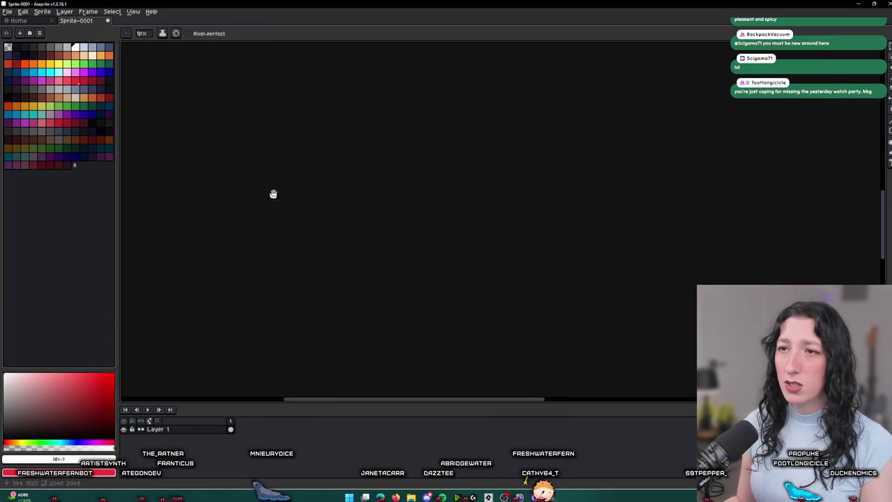
{"action": "scroll", "coordinate": [265, 233], "scroll_direction": "down", "scroll_amount": 1}
{"action": "key", "text": "plus"}
{"action": "scroll", "coordinate": [259, 244], "scroll_direction": "up", "scroll_amount": 1}
{"action": "mouse_move", "coordinate": [242, 171]}
{"action": "left_mouse_down"}
{"action": "mouse_move", "coordinate": [237, 225]}
{"action": "mouse_move", "coordinate": [420, 361]}
{"action": "mouse_move", "coordinate": [428, 104]}
{"action": "left_mouse_up"}
{"action": "key", "text": "ctrl+z"}
{"action": "scroll", "coordinate": [379, 173], "scroll_direction": "down", "scroll_amount": 1}
{"action": "scroll", "coordinate": [367, 213], "scroll_direction": "up", "scroll_amount": 1}
Step: Redraw the cup sides with the pencil enlarged to 7px
{"action": "left_click_drag", "start_coordinate": [371, 202], "coordinate": [366, 319]}
{"action": "key", "text": "ctrl+z"}
{"action": "key", "text": "v"}
{"action": "key", "text": "b"}
{"action": "left_click_drag", "start_coordinate": [352, 188], "coordinate": [351, 339]}
{"action": "key", "text": "ctrl+z"}
{"action": "key", "text": "ctrl+z"}
{"action": "key", "text": "plus"}
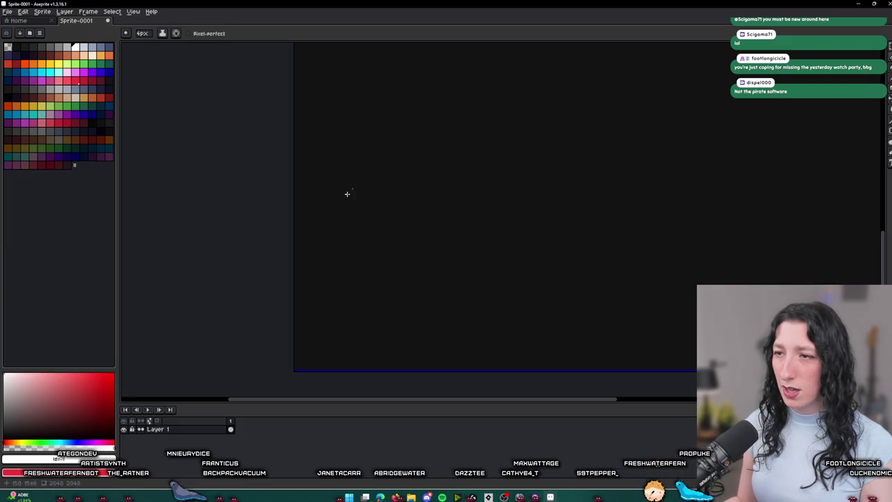
{"action": "key", "text": "plus"}
{"action": "key", "text": "plus"}
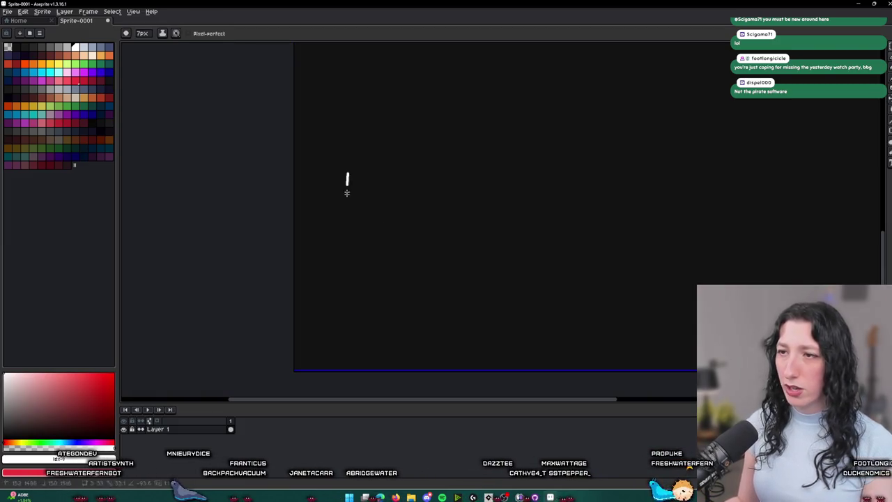
{"action": "mouse_move", "coordinate": [438, 206]}
{"action": "left_mouse_down"}
{"action": "mouse_move", "coordinate": [441, 181]}
{"action": "mouse_move", "coordinate": [281, 200]}
{"action": "left_mouse_up"}
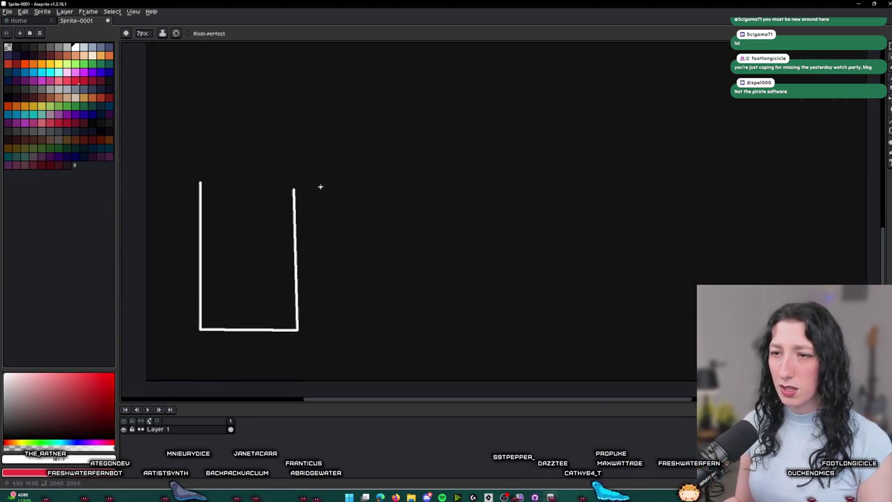
Step: Hand-letter the name label under the first cup
{"action": "scroll", "coordinate": [319, 185], "scroll_direction": "up", "scroll_amount": 2}
{"action": "left_click_drag", "start_coordinate": [223, 301], "coordinate": [232, 216]}
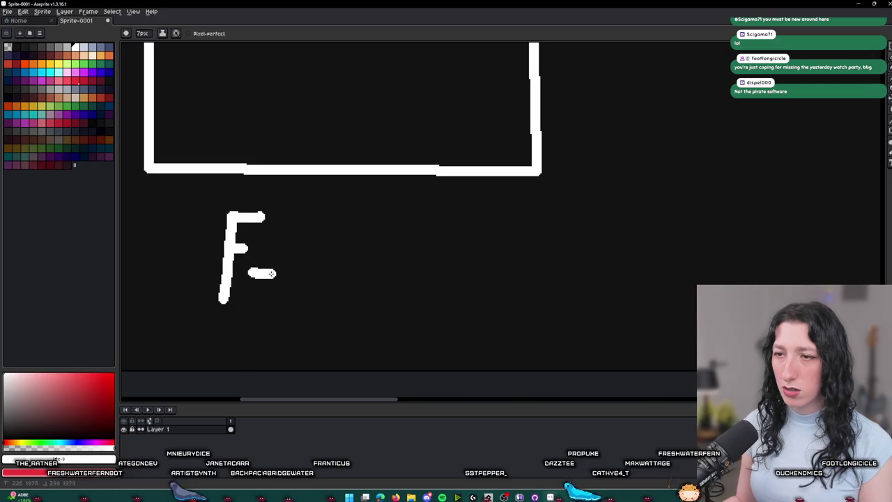
{"action": "mouse_move", "coordinate": [311, 260]}
{"action": "left_mouse_down"}
{"action": "mouse_move", "coordinate": [342, 260]}
{"action": "mouse_move", "coordinate": [352, 293]}
{"action": "mouse_move", "coordinate": [382, 298]}
{"action": "left_mouse_up"}
{"action": "scroll", "coordinate": [418, 265], "scroll_direction": "down", "scroll_amount": 4}
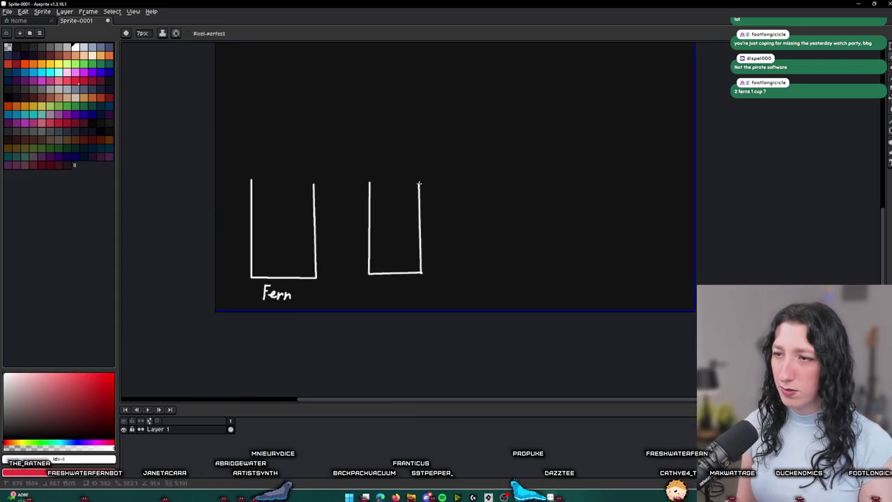
Step: Fix the second cup's bottom and start lettering its label
{"action": "key", "text": "ctrl+z"}
{"action": "key", "text": "ctrl+z"}
{"action": "left_click", "coordinate": [430, 270], "text": "shift"}
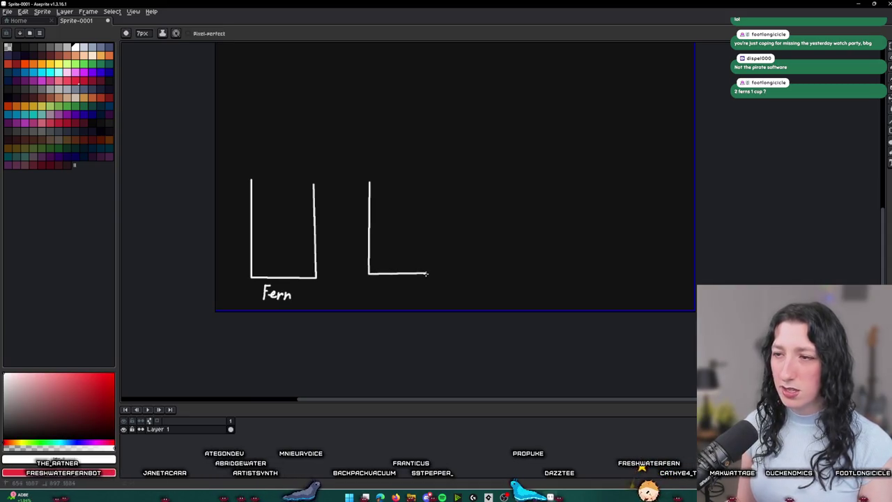
{"action": "scroll", "coordinate": [380, 278], "scroll_direction": "up", "scroll_amount": 4}
{"action": "mouse_move", "coordinate": [406, 273]}
{"action": "left_mouse_down"}
{"action": "mouse_move", "coordinate": [376, 340]}
{"action": "mouse_move", "coordinate": [353, 326]}
{"action": "left_mouse_up"}
{"action": "left_click_drag", "start_coordinate": [428, 255], "coordinate": [429, 340]}
{"action": "left_click_drag", "start_coordinate": [447, 289], "coordinate": [475, 332]}
{"action": "left_click_drag", "start_coordinate": [498, 293], "coordinate": [423, 366]}
{"action": "scroll", "coordinate": [365, 322], "scroll_direction": "down", "scroll_amount": 2}
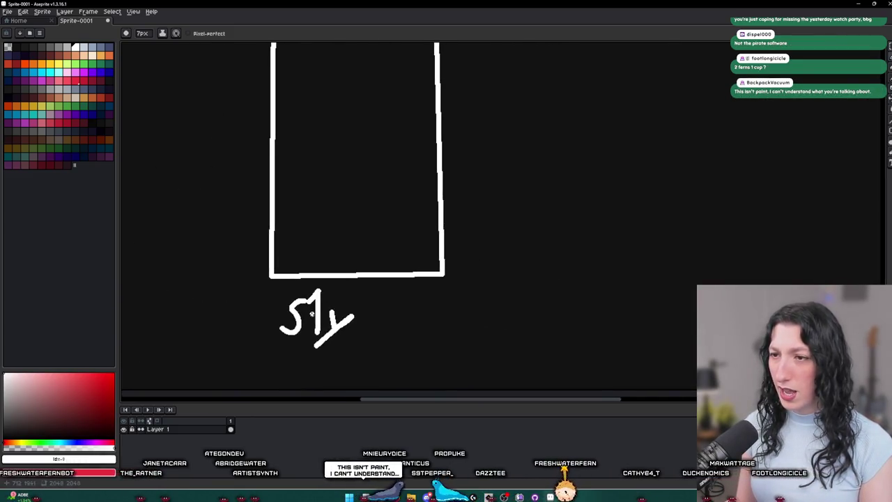
Step: Continue the second cup's label, removing a stray stroke after the underscore
{"action": "left_click_drag", "start_coordinate": [385, 331], "coordinate": [381, 283]}
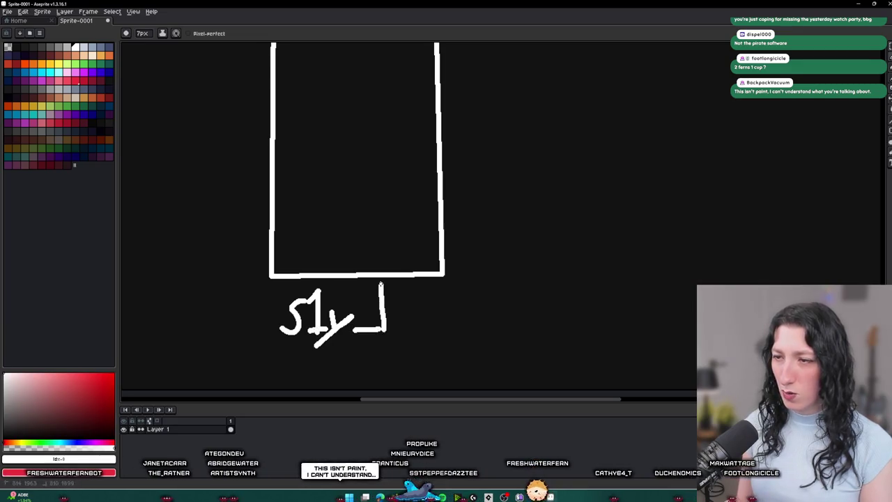
{"action": "key", "text": "ctrl+z"}
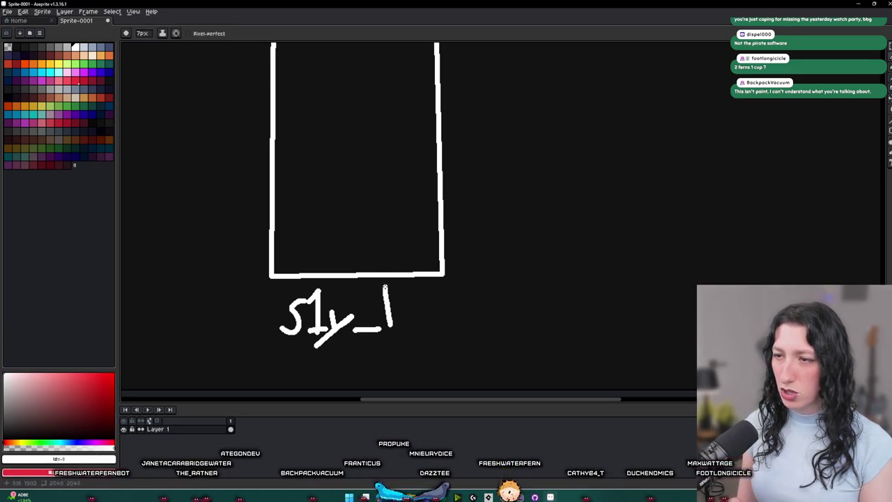
{"action": "mouse_move", "coordinate": [413, 284]}
{"action": "left_mouse_down"}
{"action": "mouse_move", "coordinate": [422, 310]}
{"action": "mouse_move", "coordinate": [416, 325]}
{"action": "mouse_move", "coordinate": [461, 318]}
{"action": "left_mouse_up"}
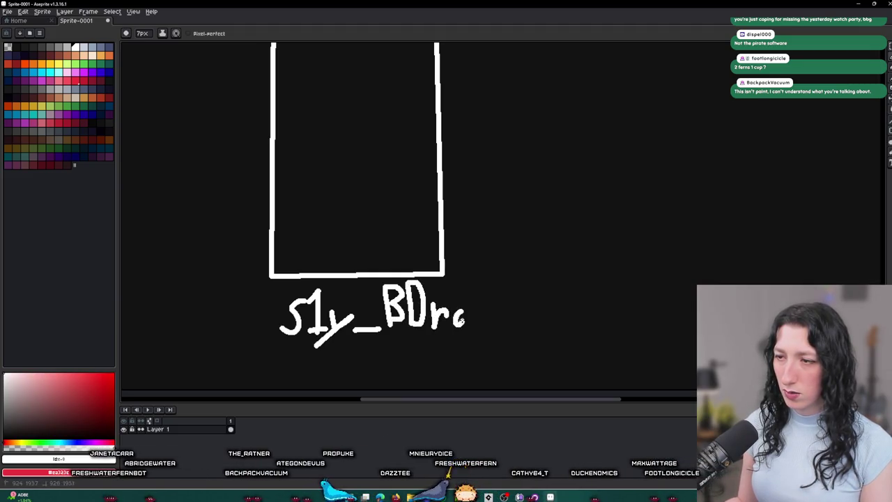
{"action": "scroll", "coordinate": [445, 333], "scroll_direction": "down", "scroll_amount": 3}
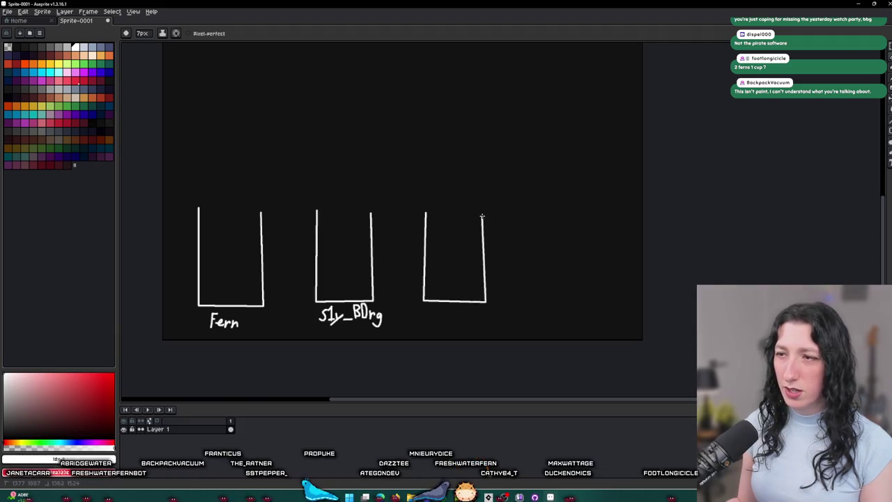
{"action": "scroll", "coordinate": [432, 317], "scroll_direction": "up", "scroll_amount": 5}
Step: Finish lettering the third cup's label and hide the timeline panel
{"action": "key", "text": "v"}
{"action": "key", "text": "b"}
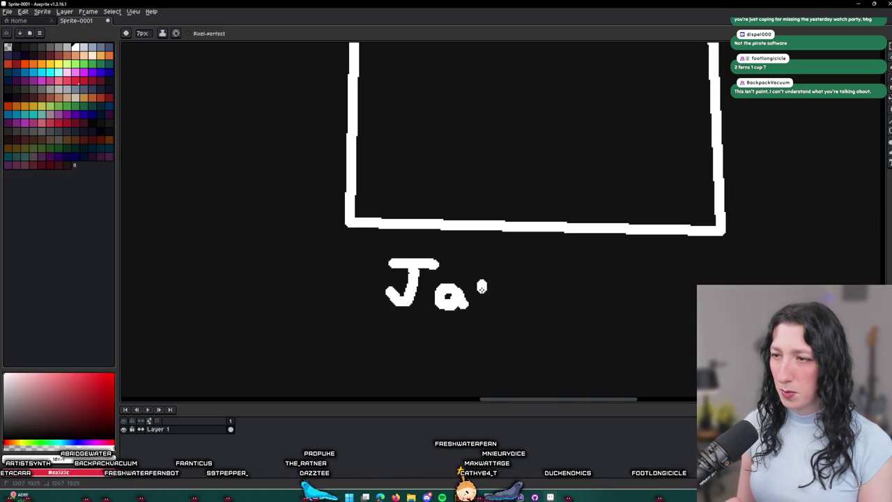
{"action": "mouse_move", "coordinate": [546, 297]}
{"action": "left_mouse_down"}
{"action": "mouse_move", "coordinate": [531, 299]}
{"action": "mouse_move", "coordinate": [576, 317]}
{"action": "left_mouse_up"}
{"action": "left_click_drag", "start_coordinate": [587, 256], "coordinate": [590, 322]}
{"action": "scroll", "coordinate": [613, 294], "scroll_direction": "down", "scroll_amount": 4}
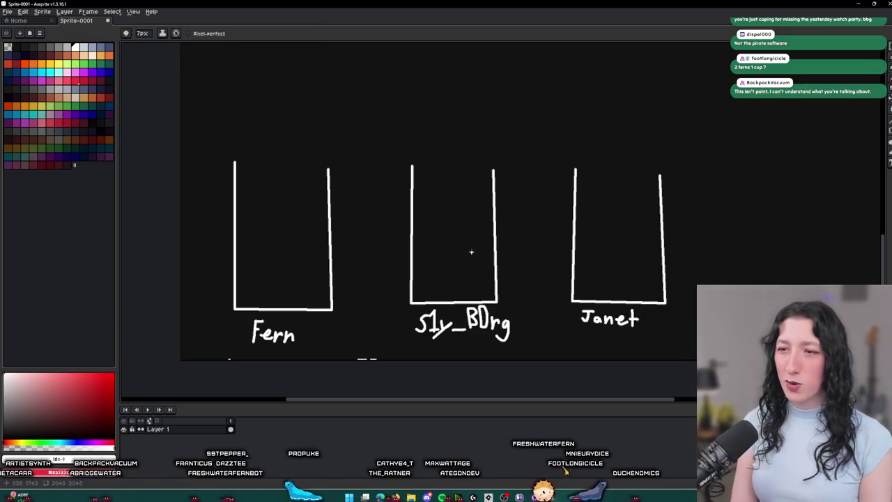
{"action": "key", "text": "Tab"}
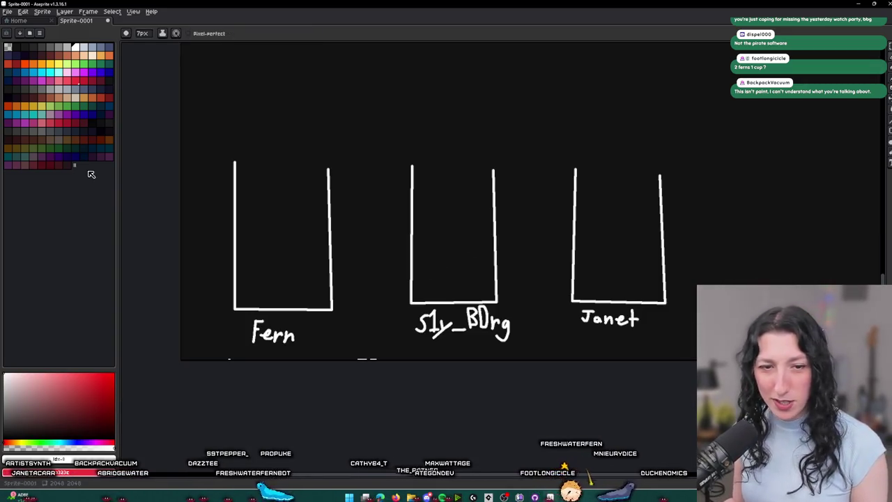
Step: Pick cyan with a 4px brush and try a slanted waterline fill, then undo it
{"action": "left_click", "coordinate": [50, 72]}
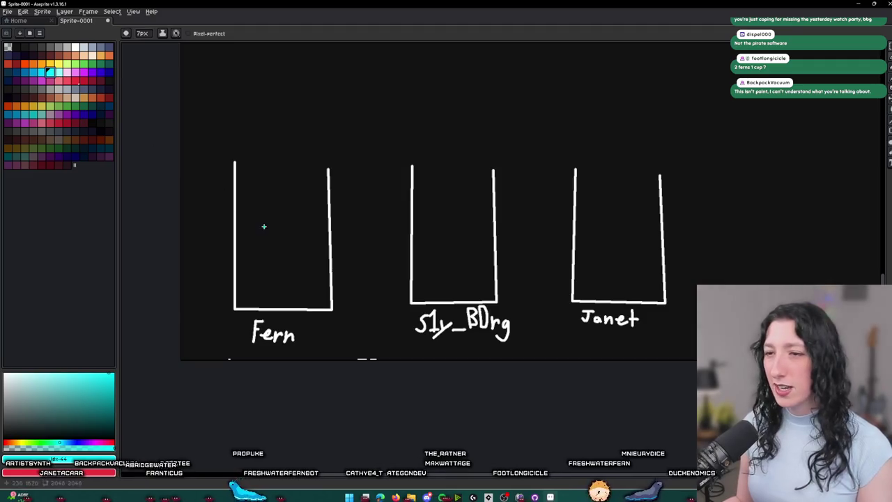
{"action": "scroll", "coordinate": [251, 230], "scroll_direction": "up", "scroll_amount": 1}
{"action": "key", "text": "minus"}
{"action": "key", "text": "minus"}
{"action": "key", "text": "minus"}
{"action": "scroll", "coordinate": [217, 203], "scroll_direction": "up", "scroll_amount": 3}
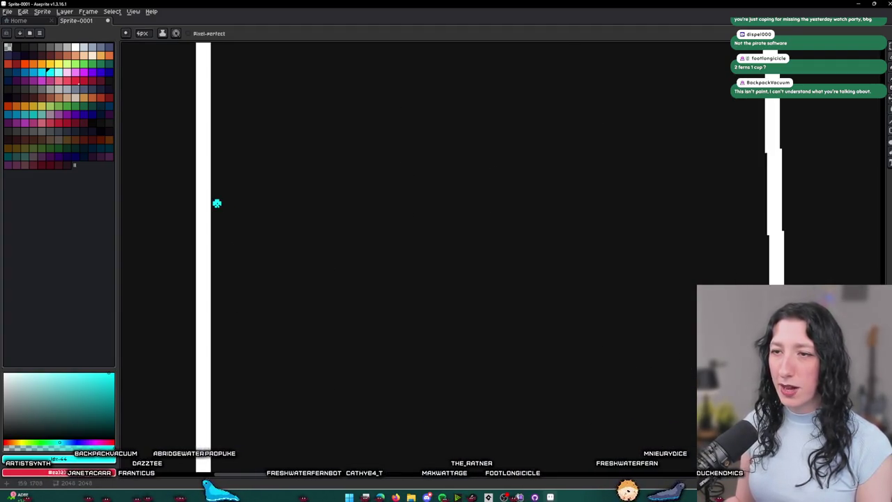
{"action": "mouse_move", "coordinate": [195, 104]}
{"action": "left_mouse_down"}
{"action": "mouse_move", "coordinate": [635, 214]}
{"action": "mouse_move", "coordinate": [736, 148]}
{"action": "left_mouse_up"}
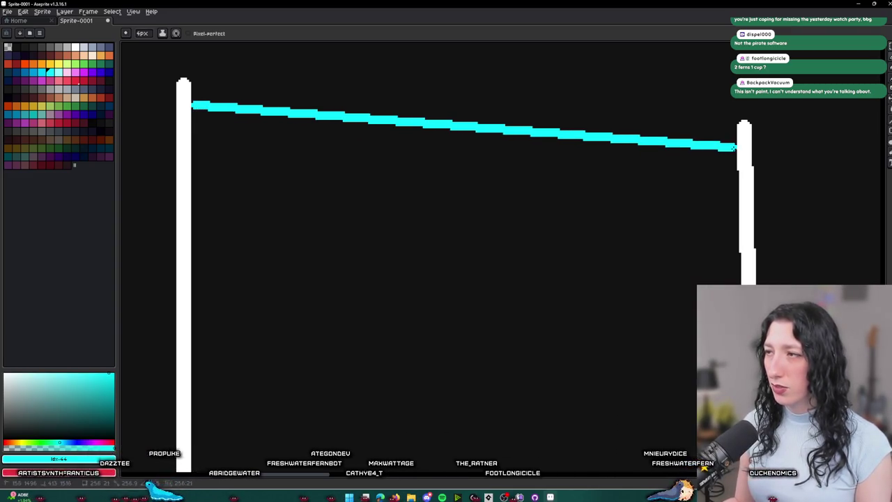
{"action": "key", "text": "g"}
{"action": "left_click", "coordinate": [651, 195]}
{"action": "scroll", "coordinate": [651, 195], "scroll_direction": "down", "scroll_amount": 4}
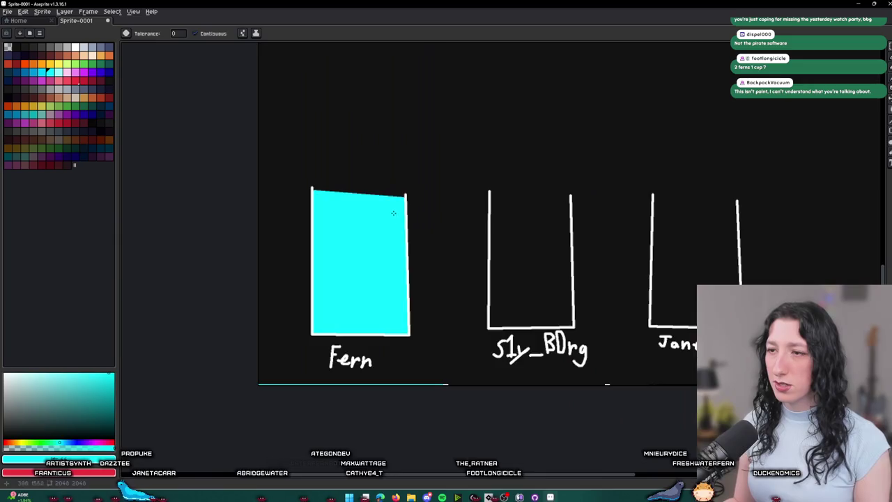
{"action": "scroll", "coordinate": [432, 136], "scroll_direction": "up", "scroll_amount": 4}
{"action": "key", "text": "ctrl+z"}
{"action": "key", "text": "v"}
{"action": "key", "text": "ctrl+z"}
{"action": "left_click_drag", "start_coordinate": [434, 137], "coordinate": [612, 169]}
{"action": "key", "text": "b"}
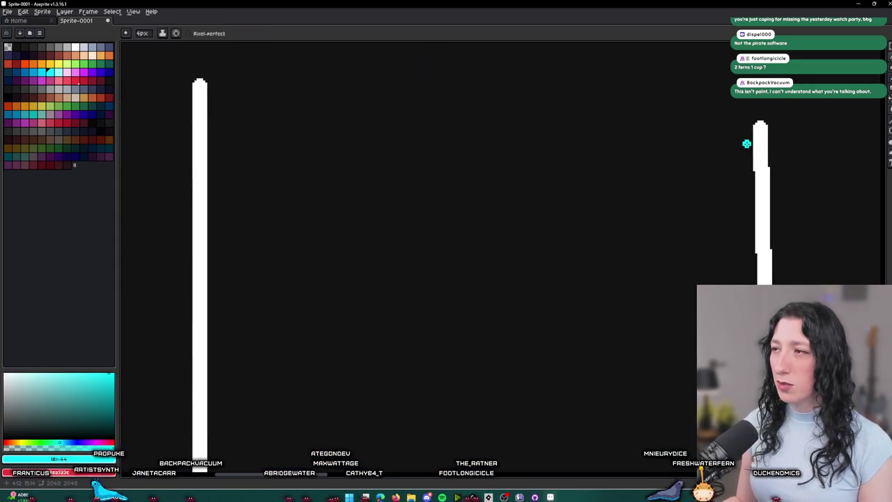
Step: Draw a level cyan waterline near the first cup's rim and bucket-fill below it
{"action": "left_click", "coordinate": [748, 144]}
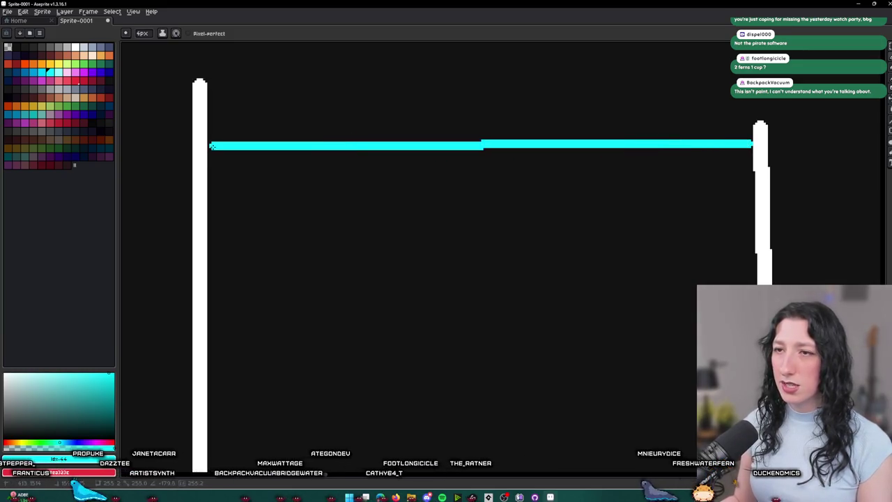
{"action": "left_click", "coordinate": [211, 142], "text": "shift"}
{"action": "key", "text": "g"}
{"action": "left_click", "coordinate": [230, 182]}
{"action": "scroll", "coordinate": [230, 181], "scroll_direction": "down", "scroll_amount": 3}
{"action": "key", "text": "b"}
{"action": "scroll", "coordinate": [261, 267], "scroll_direction": "up", "scroll_amount": 5}
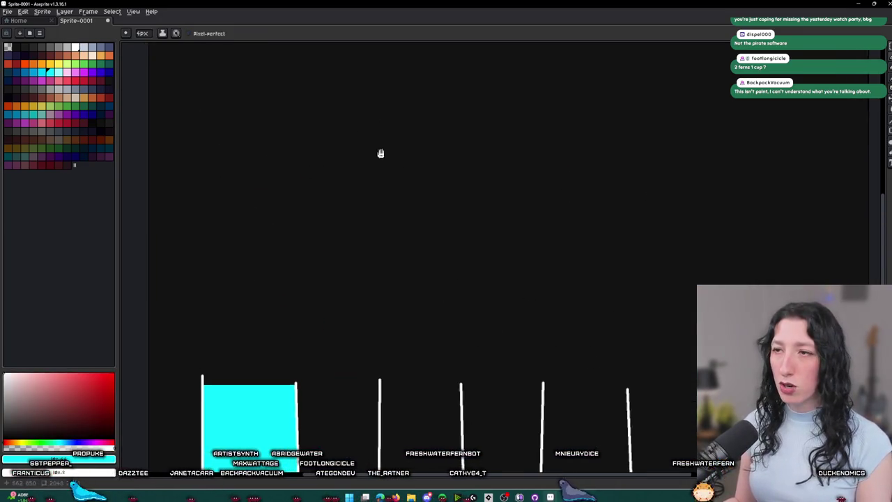
{"action": "scroll", "coordinate": [380, 93], "scroll_direction": "down", "scroll_amount": 2}
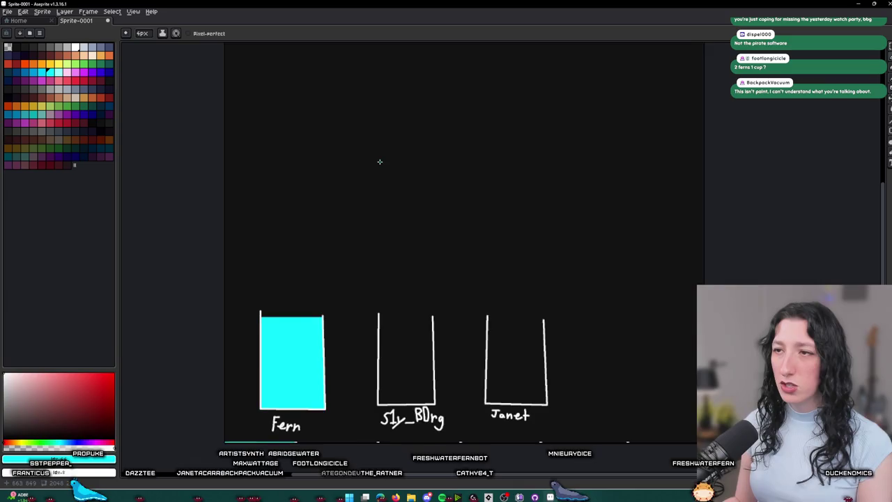
Step: Finish the top container's outline and close its top edge with a cyan line
{"action": "left_click", "coordinate": [432, 89], "text": "shift"}
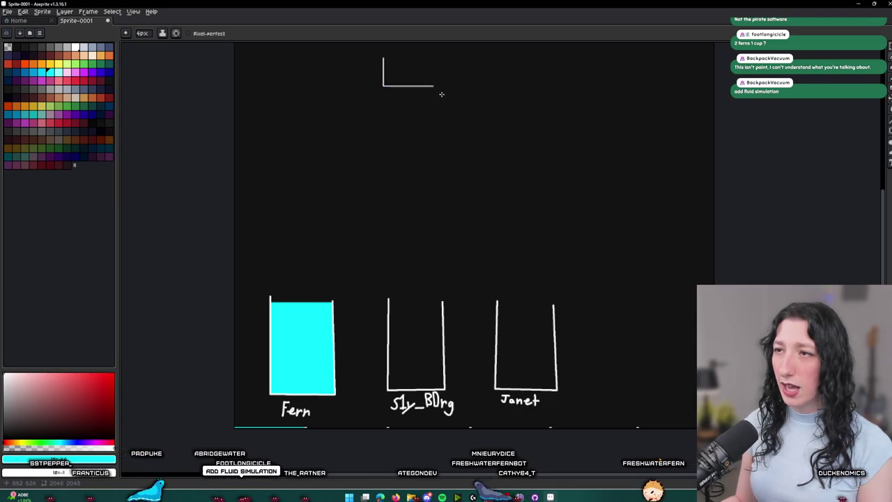
{"action": "mouse_move", "coordinate": [445, 86]}
{"action": "left_mouse_down"}
{"action": "mouse_move", "coordinate": [504, 87]}
{"action": "mouse_move", "coordinate": [504, 63]}
{"action": "left_mouse_up"}
{"action": "scroll", "coordinate": [505, 63], "scroll_direction": "up", "scroll_amount": 2}
{"action": "scroll", "coordinate": [439, 88], "scroll_direction": "down", "scroll_amount": 1}
{"action": "mouse_move", "coordinate": [414, 133]}
{"action": "left_mouse_down"}
{"action": "mouse_move", "coordinate": [452, 95]}
{"action": "mouse_move", "coordinate": [404, 107]}
{"action": "left_mouse_up"}
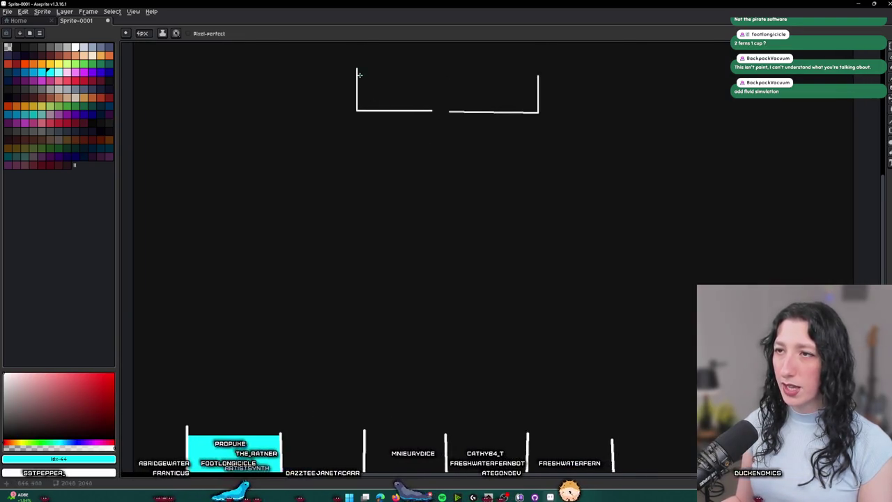
{"action": "left_click_drag", "start_coordinate": [449, 82], "coordinate": [539, 78]}
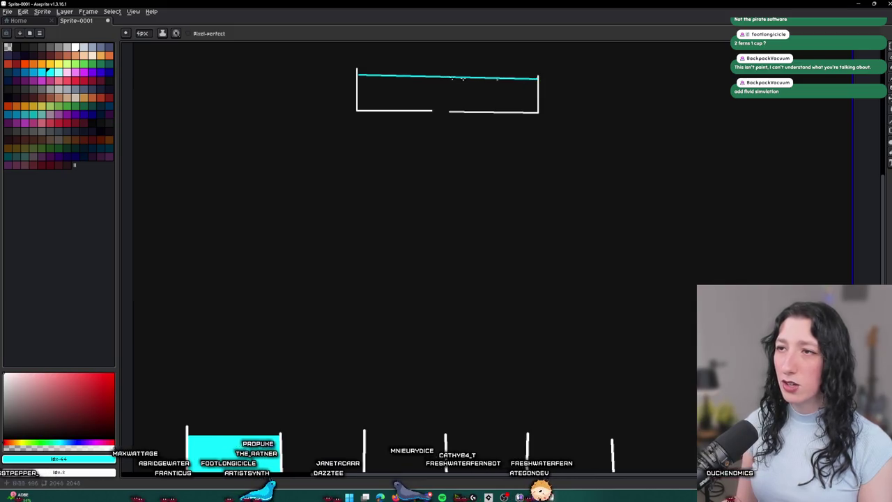
{"action": "scroll", "coordinate": [492, 81], "scroll_direction": "up", "scroll_amount": 5}
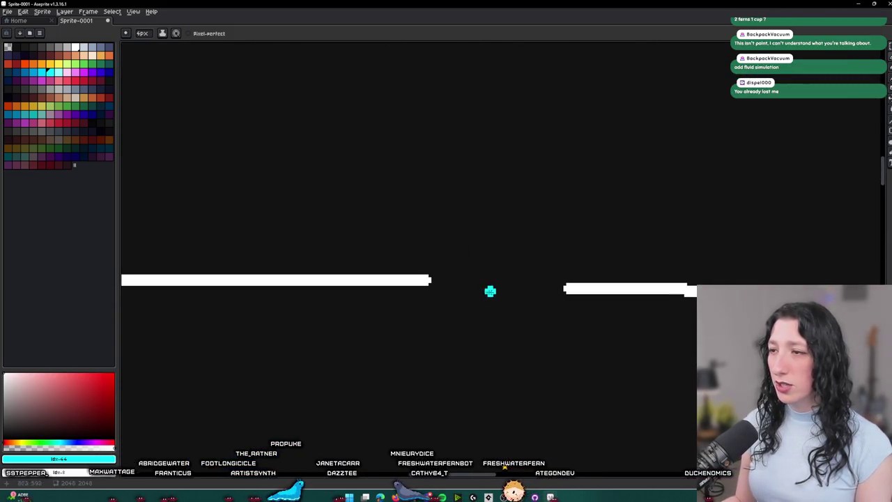
{"action": "left_click_drag", "start_coordinate": [434, 280], "coordinate": [597, 293]}
Step: Fill the top container with cyan and draw a straight cyan stream down to the leftmost cup
{"action": "key", "text": "g"}
{"action": "left_click", "coordinate": [534, 199]}
{"action": "scroll", "coordinate": [478, 275], "scroll_direction": "down", "scroll_amount": 4}
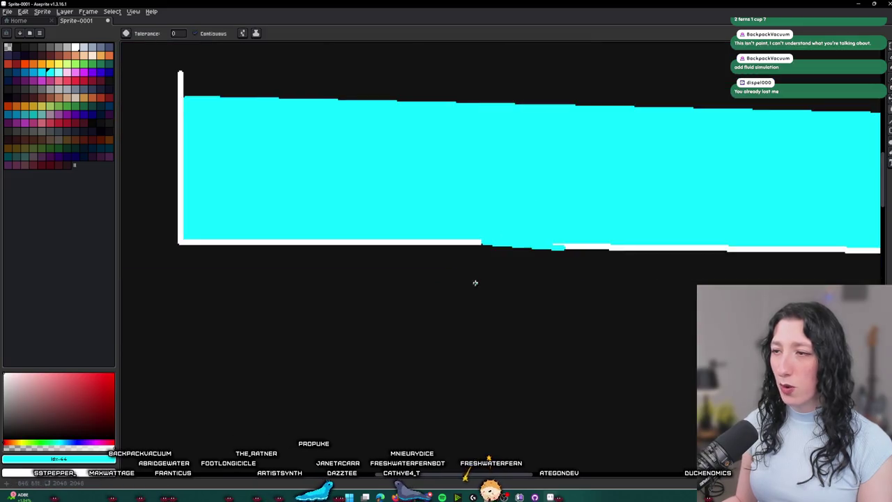
{"action": "scroll", "coordinate": [563, 180], "scroll_direction": "down", "scroll_amount": 2}
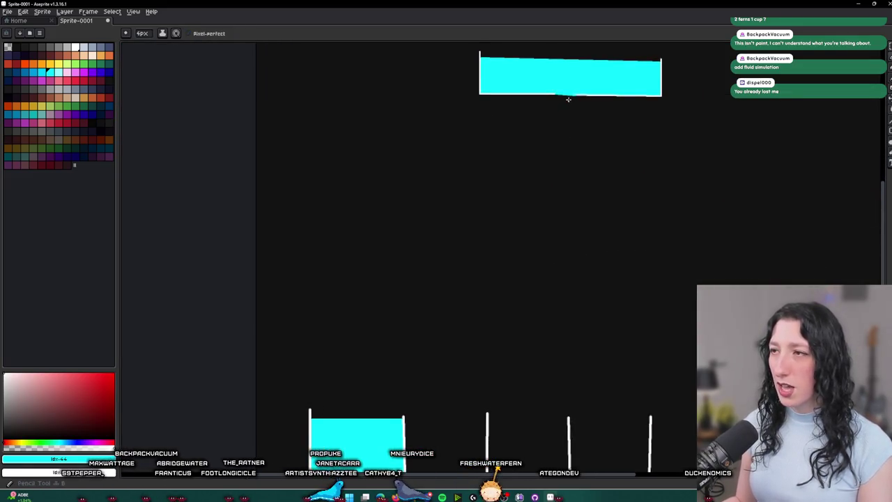
{"action": "mouse_move", "coordinate": [569, 95]}
{"action": "left_mouse_down"}
{"action": "mouse_move", "coordinate": [395, 344]}
{"action": "mouse_move", "coordinate": [346, 397]}
{"action": "mouse_move", "coordinate": [358, 245]}
{"action": "left_mouse_up"}
{"action": "scroll", "coordinate": [415, 258], "scroll_direction": "down", "scroll_amount": 2}
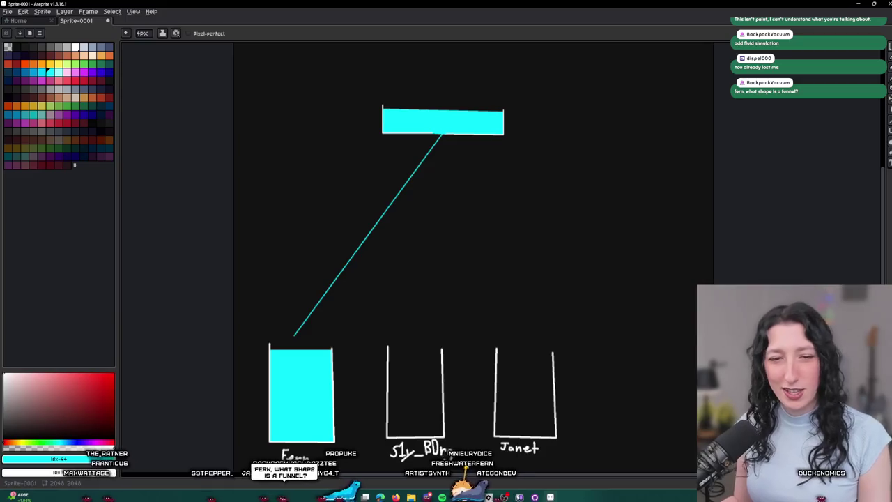
Step: Undo the diagonal cyan stream, then sketch a funnel shape and undo it too
{"action": "key", "text": "ctrl+z"}
{"action": "scroll", "coordinate": [416, 286], "scroll_direction": "up", "scroll_amount": 1}
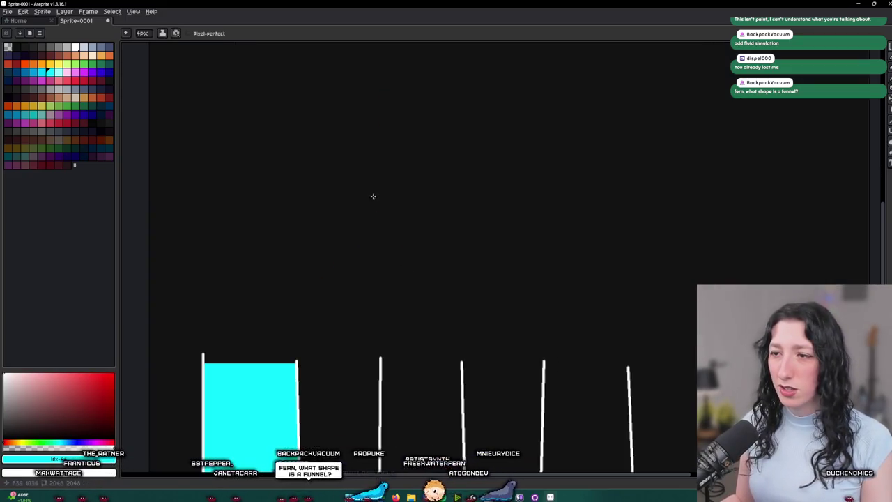
{"action": "mouse_move", "coordinate": [394, 318]}
{"action": "left_mouse_down"}
{"action": "mouse_move", "coordinate": [418, 358]}
{"action": "mouse_move", "coordinate": [495, 183]}
{"action": "mouse_move", "coordinate": [370, 180]}
{"action": "left_mouse_up"}
{"action": "scroll", "coordinate": [454, 121], "scroll_direction": "down", "scroll_amount": 1}
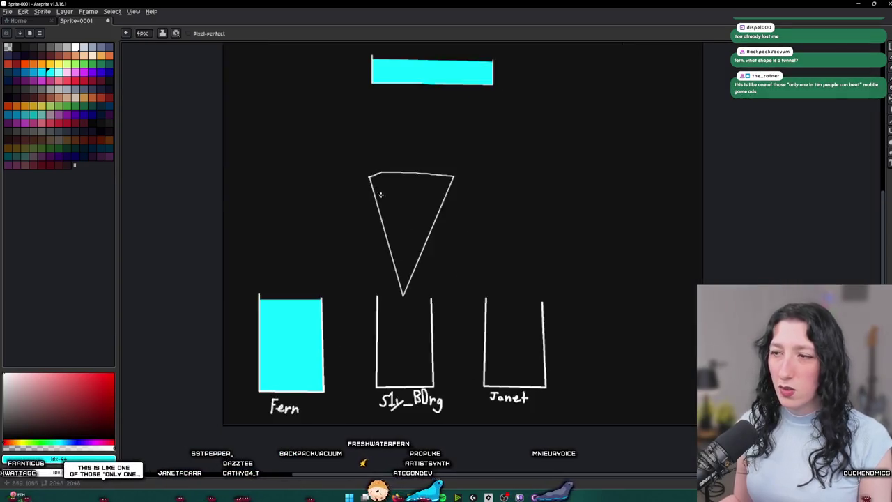
{"action": "key", "text": "ctrl+z"}
{"action": "key", "text": "ctrl+z"}
{"action": "key", "text": "ctrl+z"}
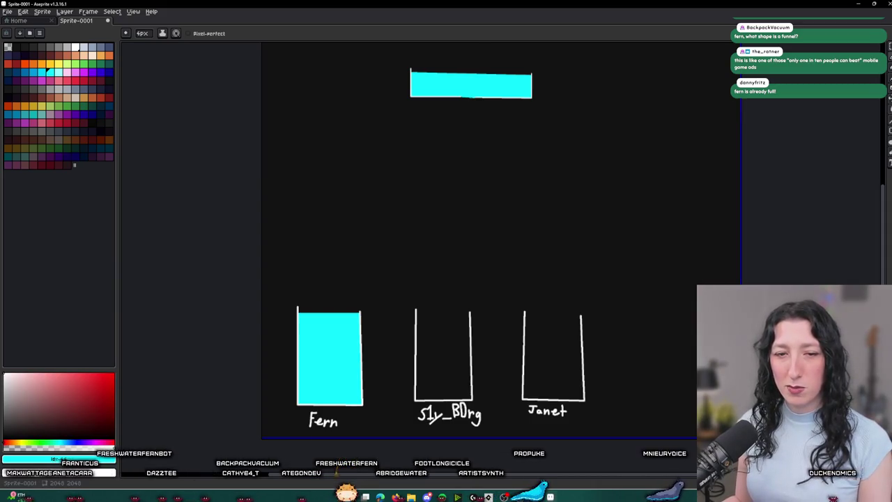
Step: Zoom and pan around the tank and the three labelled cups to inspect them
{"action": "scroll", "coordinate": [285, 154], "scroll_direction": "left", "scroll_amount": 1}
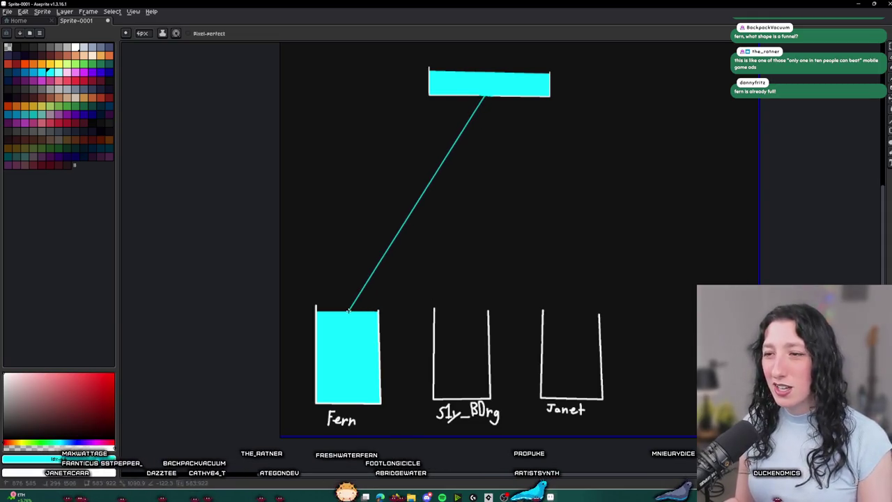
{"action": "scroll", "coordinate": [341, 193], "scroll_direction": "up", "scroll_amount": 2}
{"action": "scroll", "coordinate": [325, 311], "scroll_direction": "down", "scroll_amount": 1}
{"action": "scroll", "coordinate": [321, 263], "scroll_direction": "up", "scroll_amount": 1}
{"action": "scroll", "coordinate": [320, 263], "scroll_direction": "down", "scroll_amount": 2}
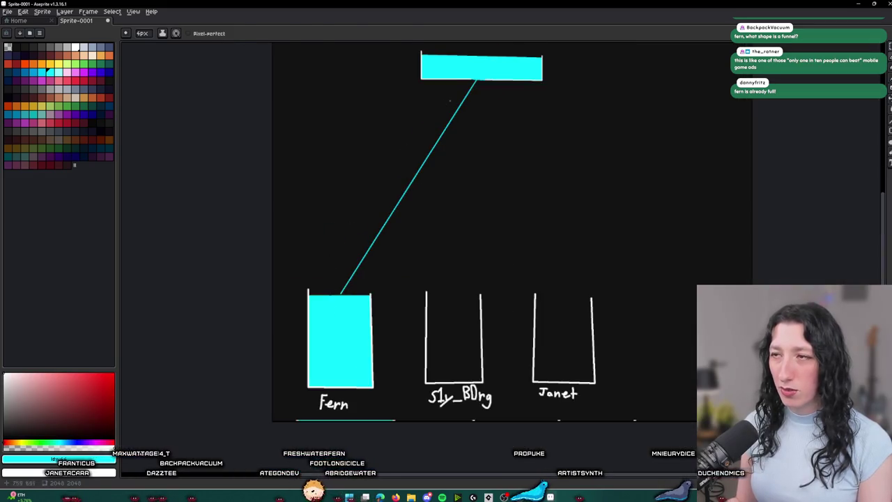
{"action": "scroll", "coordinate": [458, 73], "scroll_direction": "up", "scroll_amount": 3}
{"action": "scroll", "coordinate": [339, 265], "scroll_direction": "down", "scroll_amount": 1}
Step: Mark a lower water line in the left cup and clear the water above it
{"action": "key", "text": "v"}
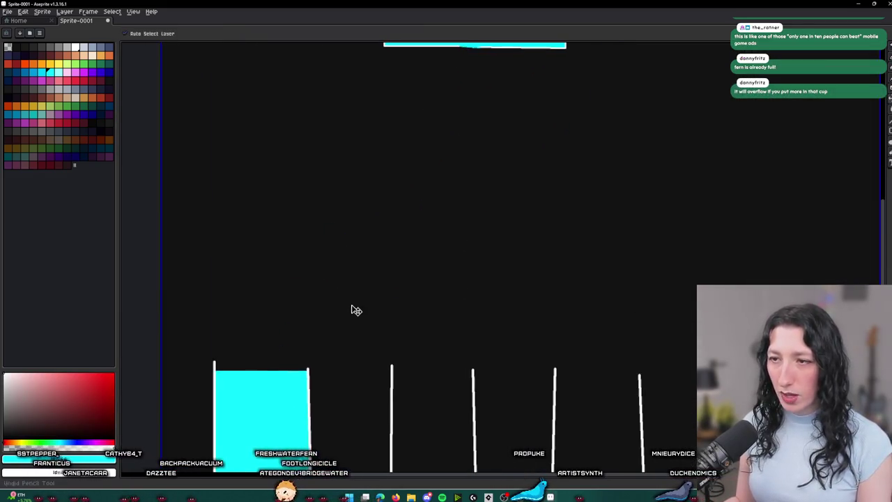
{"action": "key", "text": "e"}
{"action": "scroll", "coordinate": [251, 215], "scroll_direction": "up", "scroll_amount": 4}
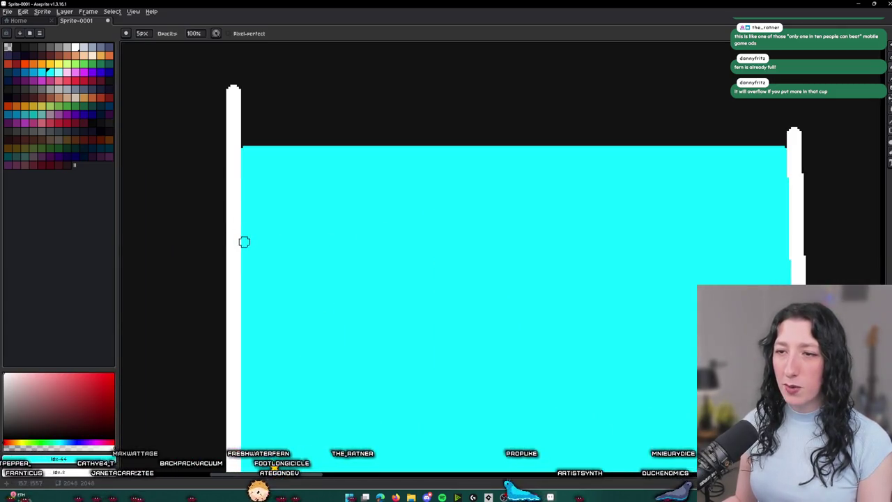
{"action": "scroll", "coordinate": [246, 242], "scroll_direction": "down", "scroll_amount": 2}
{"action": "scroll", "coordinate": [259, 294], "scroll_direction": "up", "scroll_amount": 2}
{"action": "key", "text": "i"}
{"action": "key", "text": "b"}
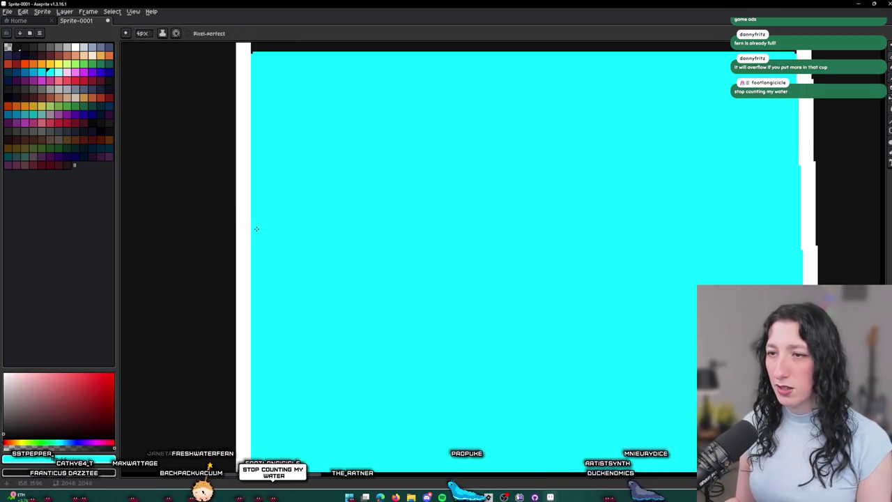
{"action": "scroll", "coordinate": [259, 232], "scroll_direction": "down", "scroll_amount": 2}
{"action": "scroll", "coordinate": [434, 227], "scroll_direction": "up", "scroll_amount": 3}
{"action": "left_click", "coordinate": [453, 227], "text": "shift"}
{"action": "scroll", "coordinate": [452, 227], "scroll_direction": "down", "scroll_amount": 3}
{"action": "key", "text": "g"}
{"action": "left_click", "coordinate": [424, 213]}
Step: Draw a cyan water line in the middle cup and fill below it with a shallow cyan layer
{"action": "mouse_move", "coordinate": [424, 213]}
{"action": "left_mouse_down"}
{"action": "mouse_move", "coordinate": [318, 243]}
{"action": "mouse_move", "coordinate": [251, 186]}
{"action": "left_mouse_up"}
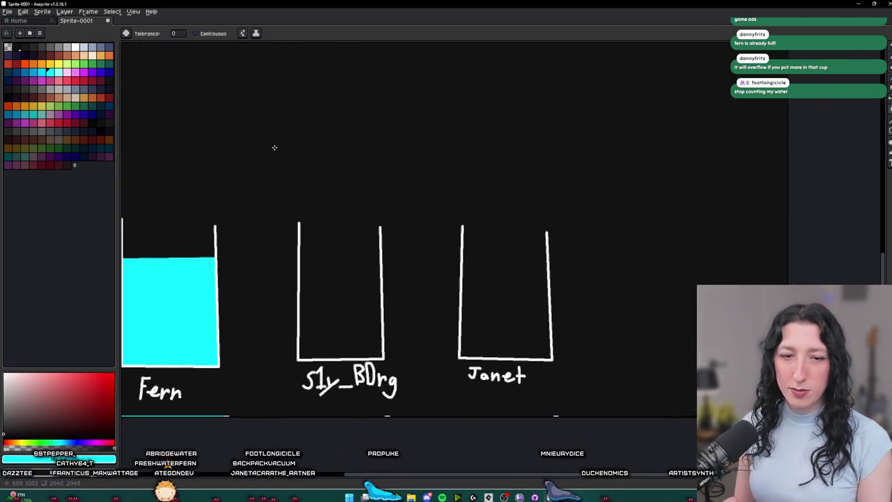
{"action": "key", "text": "b"}
{"action": "scroll", "coordinate": [306, 225], "scroll_direction": "down", "scroll_amount": 2}
{"action": "scroll", "coordinate": [324, 380], "scroll_direction": "up", "scroll_amount": 3}
{"action": "scroll", "coordinate": [324, 381], "scroll_direction": "up", "scroll_amount": 2}
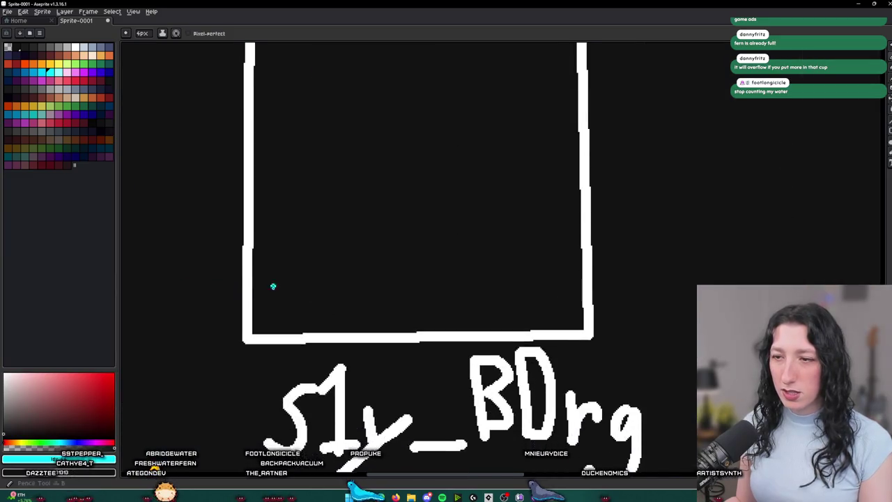
{"action": "scroll", "coordinate": [278, 289], "scroll_direction": "up", "scroll_amount": 3}
{"action": "scroll", "coordinate": [264, 191], "scroll_direction": "down", "scroll_amount": 2}
{"action": "left_click_drag", "start_coordinate": [363, 205], "coordinate": [531, 201]}
{"action": "key", "text": "g"}
{"action": "left_click", "coordinate": [504, 230]}
{"action": "scroll", "coordinate": [488, 240], "scroll_direction": "down", "scroll_amount": 3}
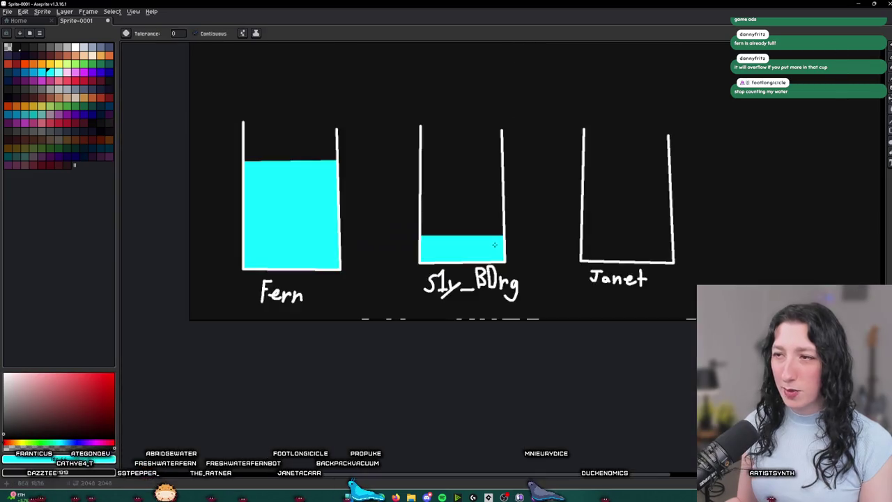
Step: Draw a black line across the left cup's water and fill the strip above it black
{"action": "key", "text": "b"}
{"action": "scroll", "coordinate": [269, 167], "scroll_direction": "up", "scroll_amount": 3}
{"action": "scroll", "coordinate": [390, 246], "scroll_direction": "up", "scroll_amount": 3}
{"action": "left_click", "coordinate": [331, 175]}
{"action": "scroll", "coordinate": [370, 179], "scroll_direction": "right", "scroll_amount": 2}
{"action": "scroll", "coordinate": [651, 174], "scroll_direction": "down", "scroll_amount": 1}
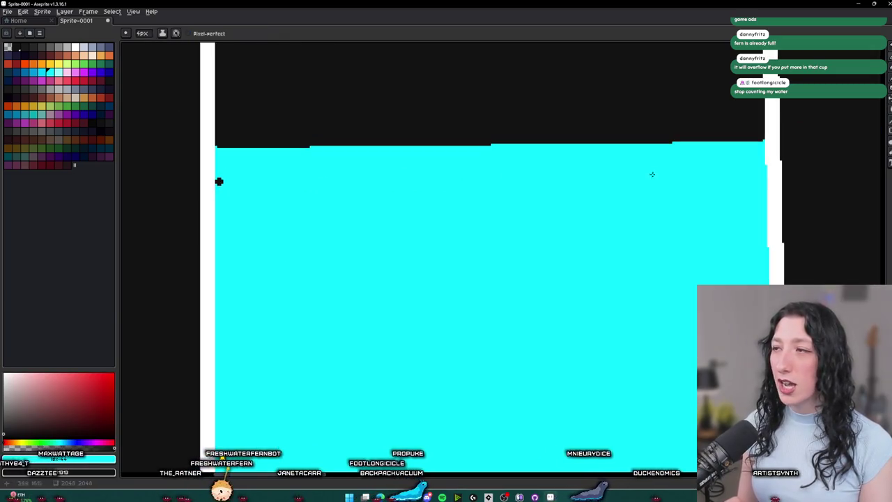
{"action": "left_click", "coordinate": [747, 175], "text": "shift"}
{"action": "key", "text": "g"}
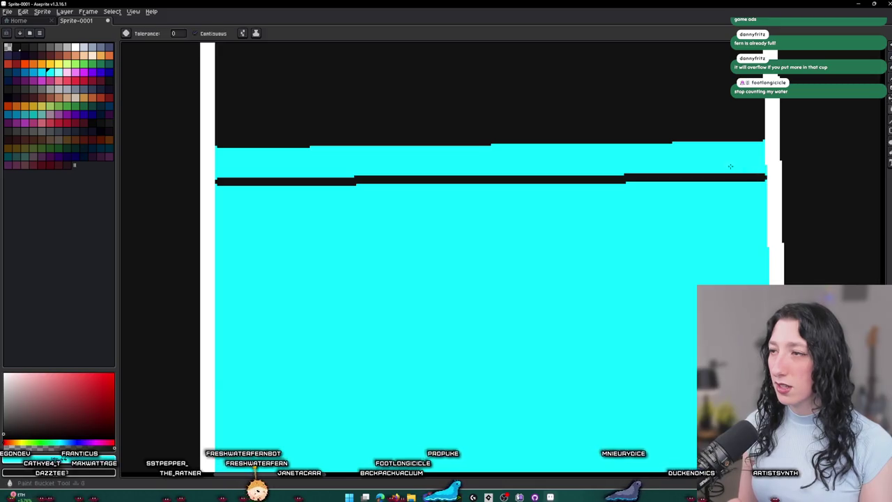
{"action": "right_click", "coordinate": [731, 167]}
{"action": "scroll", "coordinate": [731, 167], "scroll_direction": "down", "scroll_amount": 3}
{"action": "scroll", "coordinate": [400, 213], "scroll_direction": "right", "scroll_amount": 3}
Step: Draw a thin water line across the right cup and fill beneath it with cyan
{"action": "key", "text": "b"}
{"action": "scroll", "coordinate": [400, 214], "scroll_direction": "up", "scroll_amount": 3}
{"action": "left_click", "coordinate": [318, 267]}
{"action": "scroll", "coordinate": [315, 262], "scroll_direction": "down", "scroll_amount": 1}
{"action": "scroll", "coordinate": [576, 288], "scroll_direction": "right", "scroll_amount": 2}
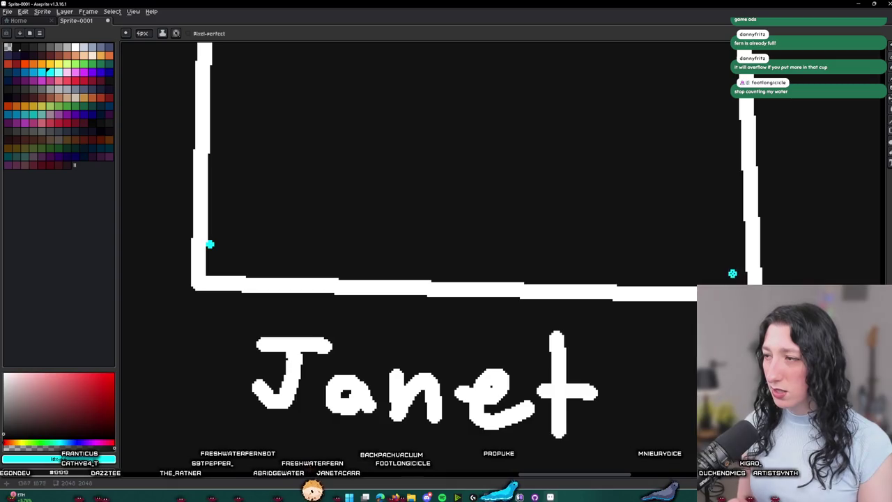
{"action": "left_click", "coordinate": [743, 264], "text": "shift"}
{"action": "key", "text": "g"}
{"action": "left_click", "coordinate": [732, 273]}
{"action": "scroll", "coordinate": [512, 244], "scroll_direction": "down", "scroll_amount": 4}
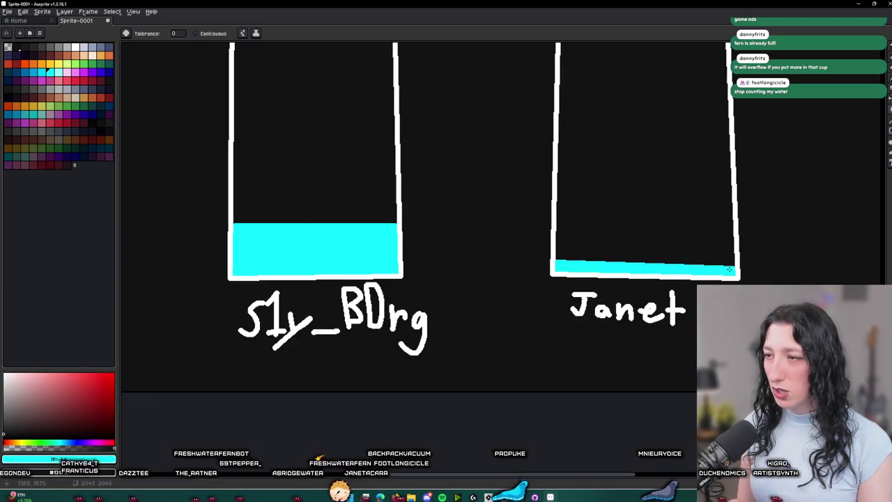
Step: Try a background fill and a cyan loop around the left cup, undoing both
{"action": "scroll", "coordinate": [513, 244], "scroll_direction": "up", "scroll_amount": 1}
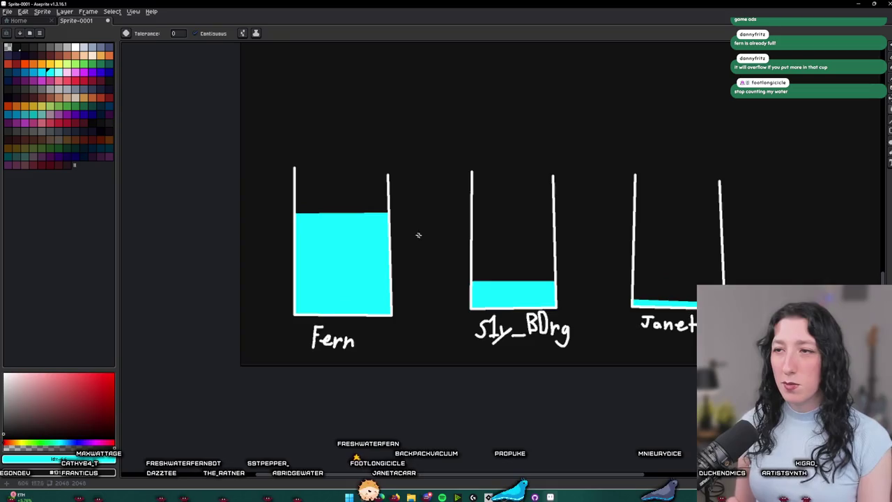
{"action": "scroll", "coordinate": [424, 239], "scroll_direction": "down", "scroll_amount": 1}
{"action": "left_click", "coordinate": [338, 170]}
{"action": "key", "text": "ctrl+z"}
{"action": "key", "text": "b"}
{"action": "left_click_drag", "start_coordinate": [339, 171], "coordinate": [313, 211]}
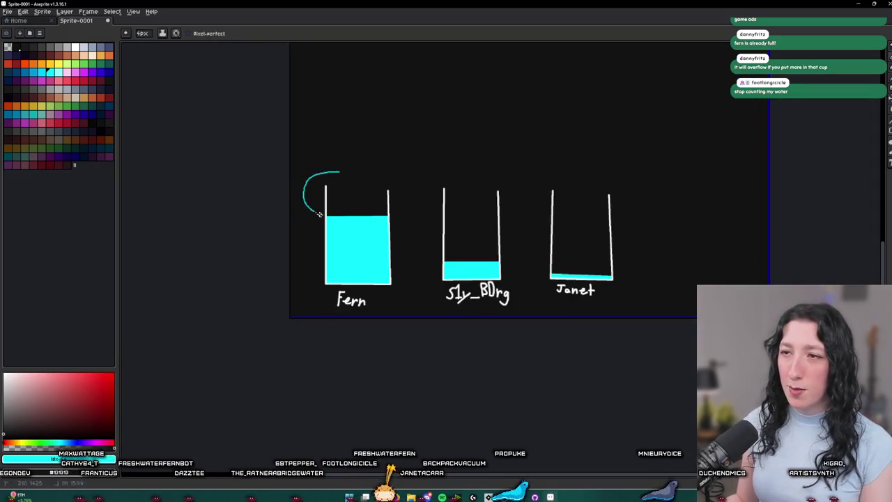
{"action": "left_click_drag", "start_coordinate": [351, 163], "coordinate": [321, 175]}
{"action": "key", "text": "ctrl+z"}
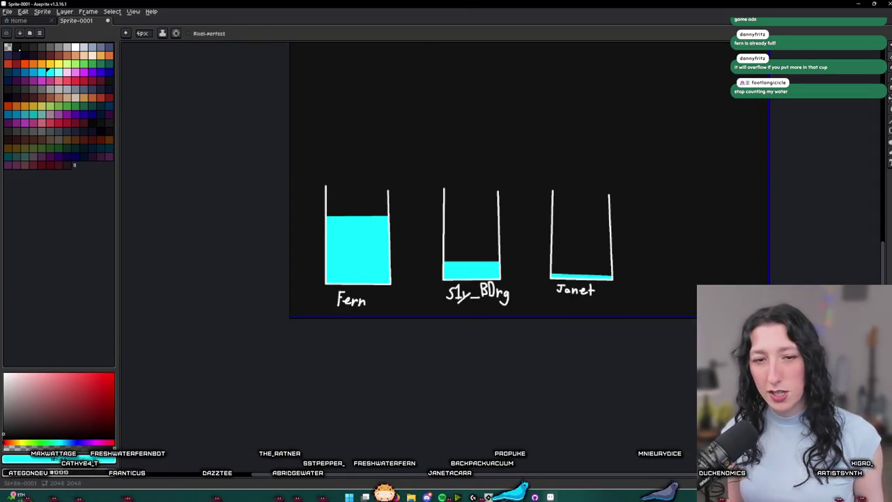
{"action": "mouse_move", "coordinate": [446, 137]}
{"action": "left_mouse_down"}
{"action": "mouse_move", "coordinate": [478, 305]}
{"action": "mouse_move", "coordinate": [482, 267]}
{"action": "left_mouse_up"}
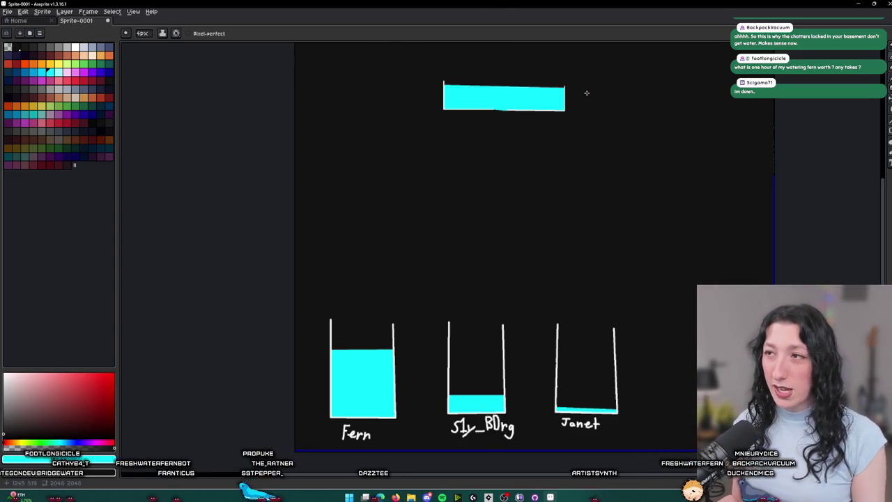
{"action": "left_click_drag", "start_coordinate": [407, 67], "coordinate": [650, 132]}
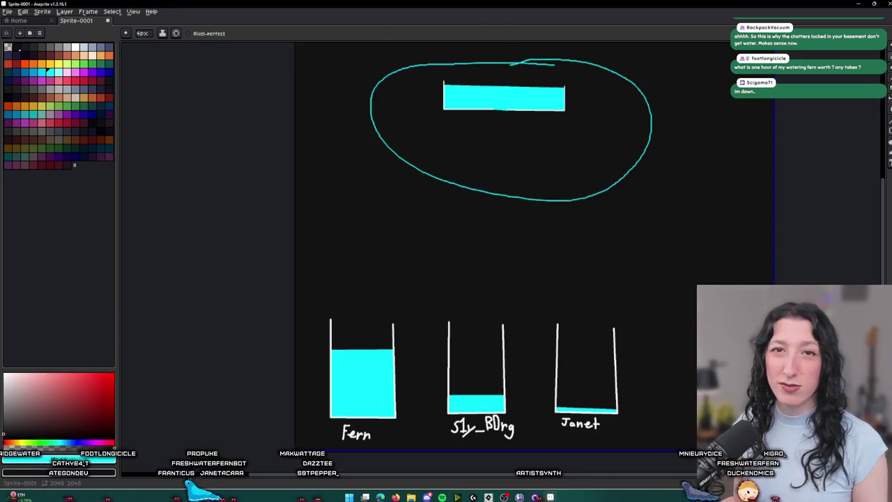
{"action": "left_click", "coordinate": [78, 50]}
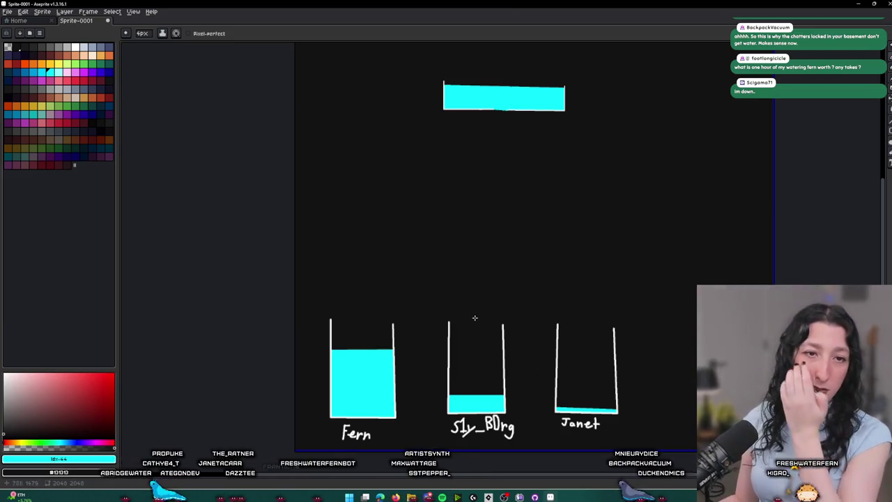
Step: Zoom around the cups and redraw the right wall of the right cup
{"action": "scroll", "coordinate": [446, 321], "scroll_direction": "down", "scroll_amount": 2}
{"action": "scroll", "coordinate": [412, 325], "scroll_direction": "up", "scroll_amount": 1}
{"action": "scroll", "coordinate": [411, 325], "scroll_direction": "down", "scroll_amount": 1}
{"action": "scroll", "coordinate": [411, 324], "scroll_direction": "up", "scroll_amount": 2}
{"action": "scroll", "coordinate": [420, 285], "scroll_direction": "down", "scroll_amount": 1}
{"action": "scroll", "coordinate": [364, 249], "scroll_direction": "up", "scroll_amount": 1}
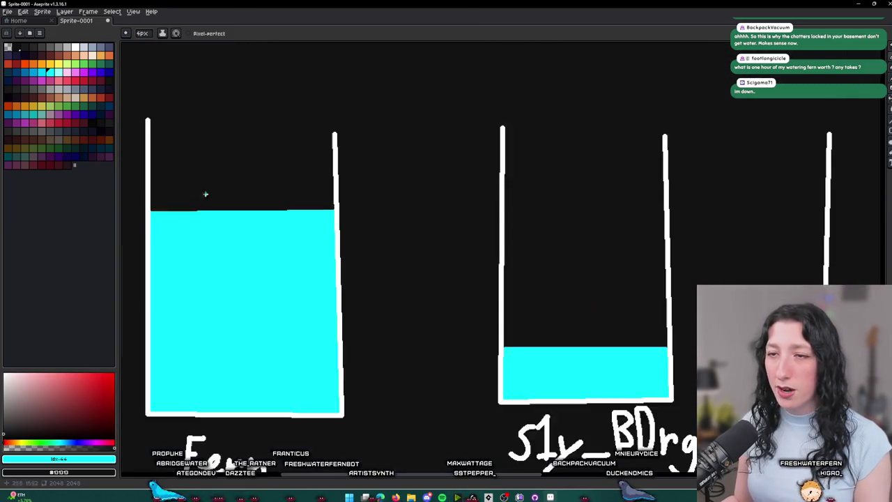
{"action": "scroll", "coordinate": [209, 195], "scroll_direction": "up", "scroll_amount": 1}
{"action": "scroll", "coordinate": [328, 147], "scroll_direction": "down", "scroll_amount": 2}
{"action": "scroll", "coordinate": [420, 275], "scroll_direction": "up", "scroll_amount": 1}
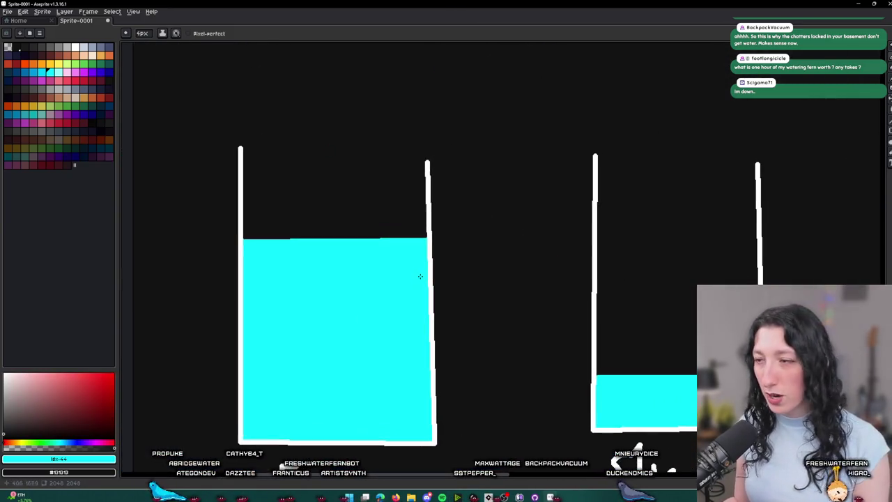
{"action": "scroll", "coordinate": [309, 209], "scroll_direction": "down", "scroll_amount": 2}
{"action": "scroll", "coordinate": [476, 189], "scroll_direction": "right", "scroll_amount": 2}
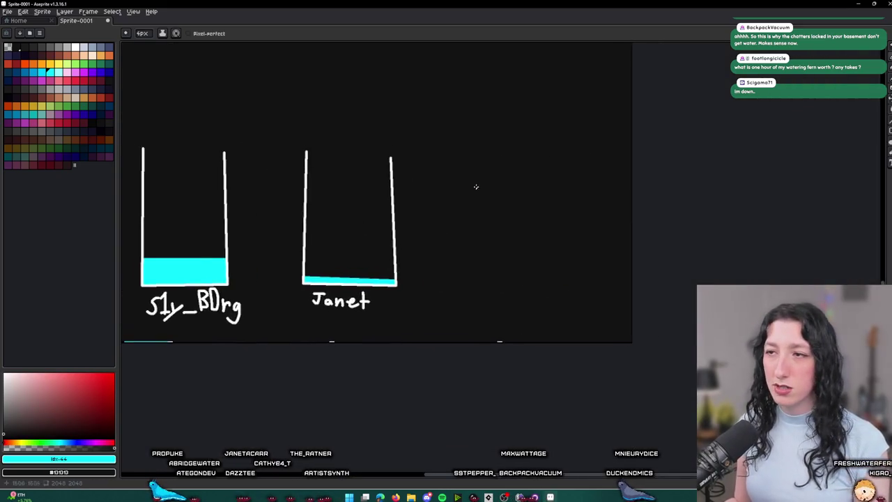
{"action": "scroll", "coordinate": [402, 238], "scroll_direction": "up", "scroll_amount": 1}
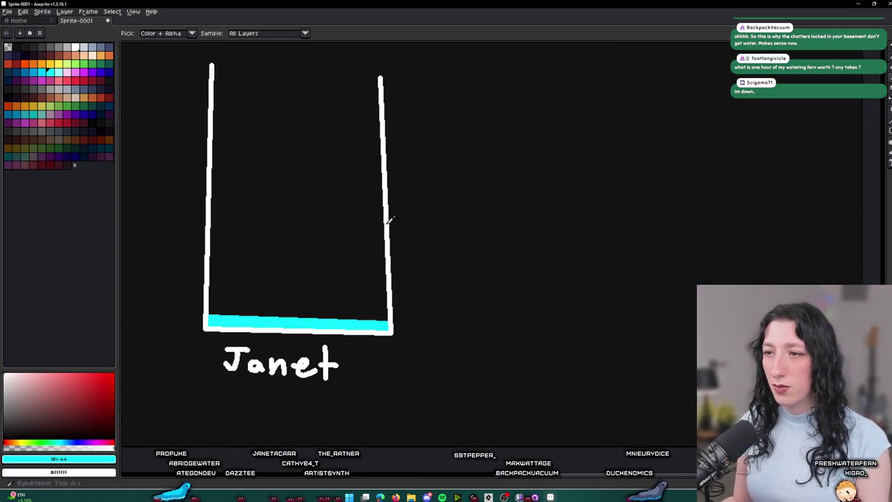
{"action": "scroll", "coordinate": [514, 127], "scroll_direction": "down", "scroll_amount": 2}
{"action": "mouse_move", "coordinate": [532, 207]}
{"action": "left_mouse_down"}
{"action": "mouse_move", "coordinate": [516, 248]}
{"action": "mouse_move", "coordinate": [597, 250]}
{"action": "left_mouse_up"}
{"action": "scroll", "coordinate": [597, 251], "scroll_direction": "down", "scroll_amount": 1}
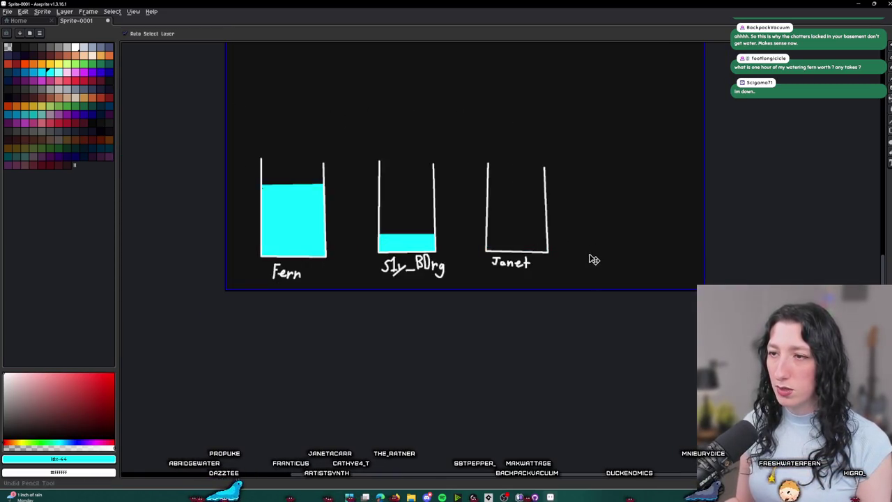
Step: Undo the cyan fills in the Sly_BDrg and Janet cups and draw a fourth cup's side and bottom
{"action": "key", "text": "ctrl+z"}
{"action": "key", "text": "ctrl+z"}
{"action": "key", "text": "ctrl+z"}
{"action": "key", "text": "b"}
{"action": "scroll", "coordinate": [592, 254], "scroll_direction": "up", "scroll_amount": 2}
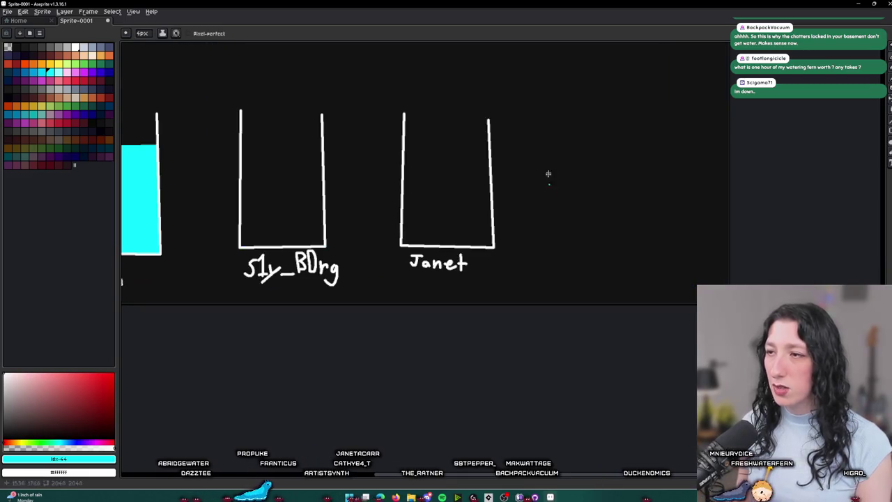
{"action": "mouse_move", "coordinate": [558, 167]}
{"action": "left_mouse_down"}
{"action": "mouse_move", "coordinate": [559, 252]}
{"action": "mouse_move", "coordinate": [676, 259]}
{"action": "left_mouse_up"}
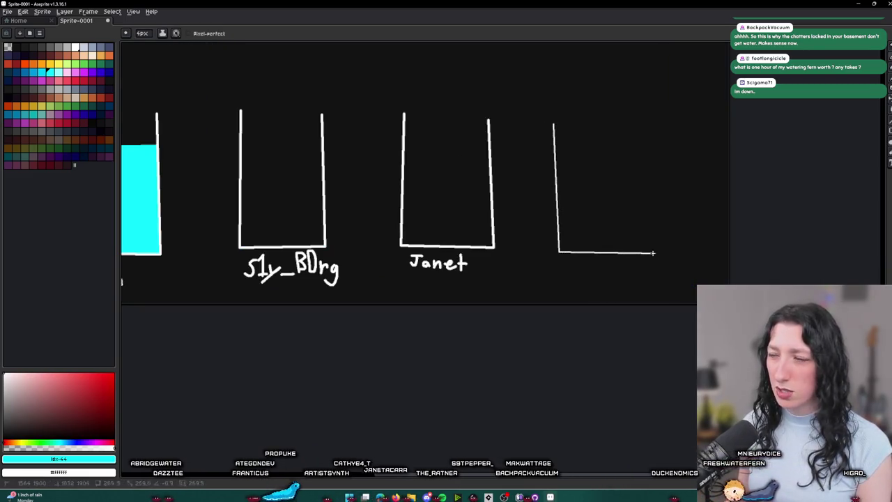
Step: Draw a '?' label with its dot under the fourth container
{"action": "scroll", "coordinate": [585, 261], "scroll_direction": "up", "scroll_amount": 2}
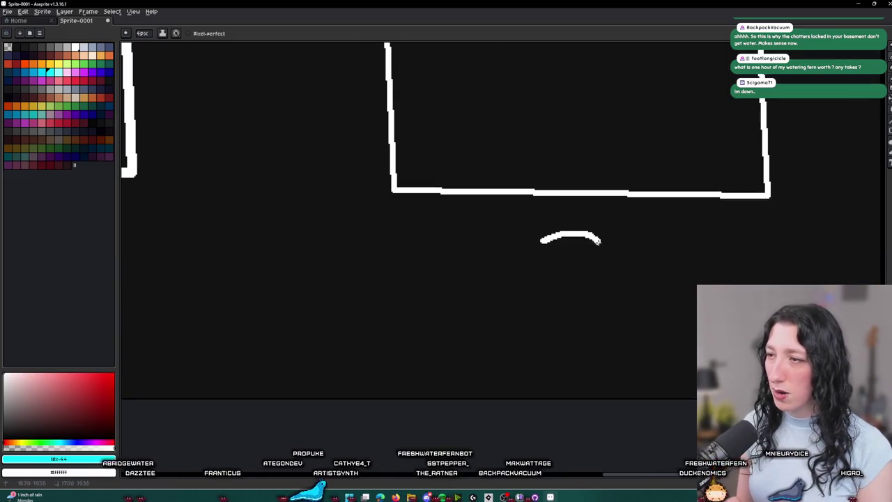
{"action": "left_click_drag", "start_coordinate": [596, 239], "coordinate": [574, 309]}
{"action": "left_click", "coordinate": [573, 332]}
{"action": "scroll", "coordinate": [574, 332], "scroll_direction": "down", "scroll_amount": 2}
{"action": "scroll", "coordinate": [252, 253], "scroll_direction": "left", "scroll_amount": 3}
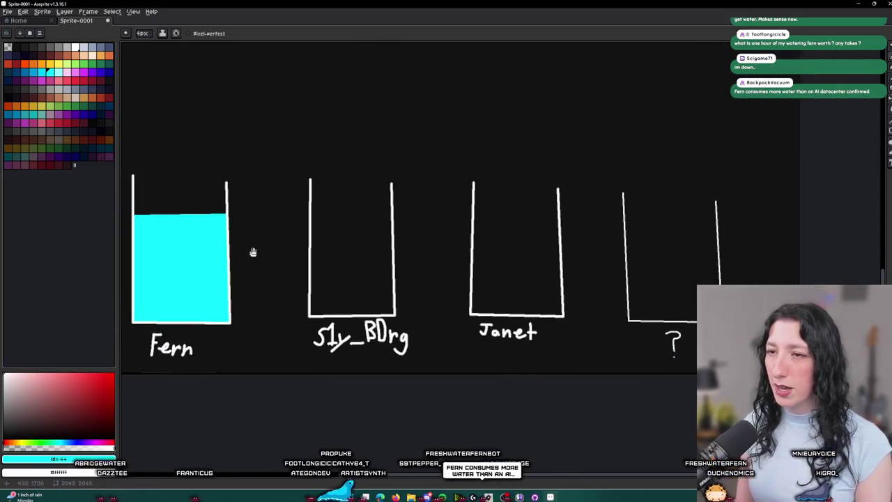
{"action": "scroll", "coordinate": [244, 279], "scroll_direction": "up", "scroll_amount": 3}
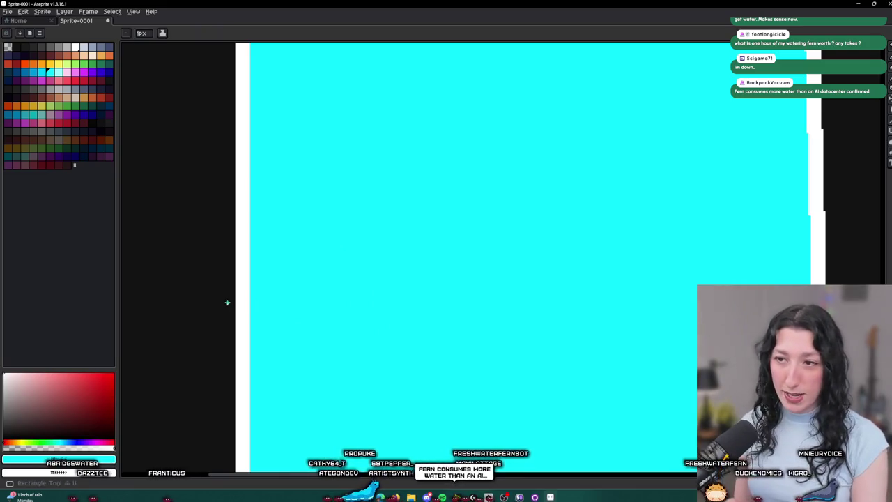
Step: Fill the Fern cup black above its line, leaving only a thin cyan strip at the bottom
{"action": "key", "text": "b"}
{"action": "scroll", "coordinate": [223, 298], "scroll_direction": "down", "scroll_amount": 1}
{"action": "scroll", "coordinate": [216, 290], "scroll_direction": "up", "scroll_amount": 2}
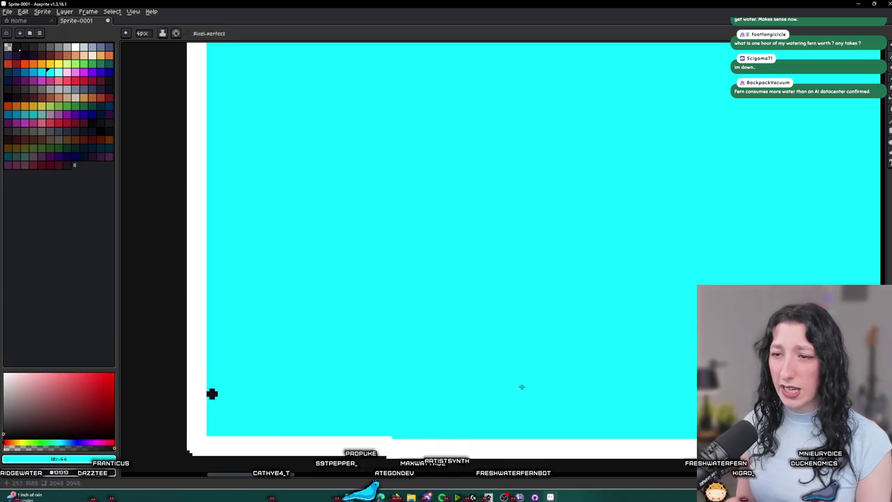
{"action": "scroll", "coordinate": [493, 388], "scroll_direction": "right", "scroll_amount": 3}
{"action": "right_click", "coordinate": [661, 361], "text": "shift"}
{"action": "key", "text": "g"}
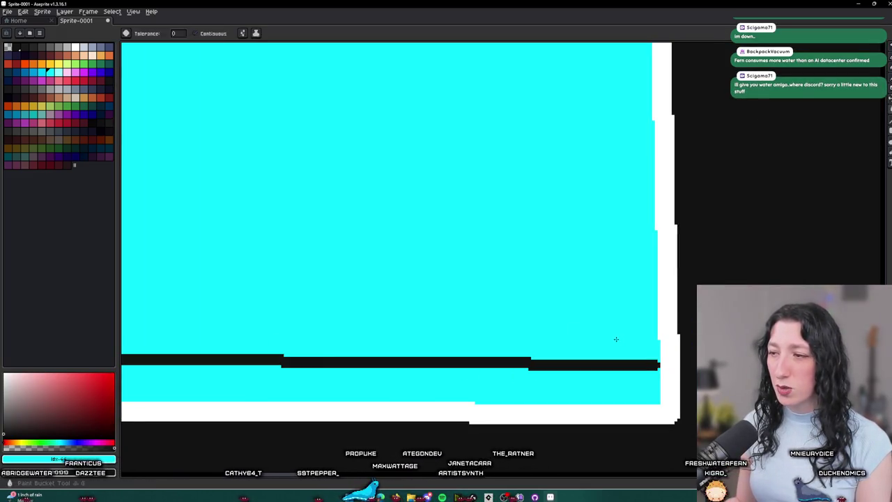
{"action": "right_click", "coordinate": [615, 339]}
{"action": "scroll", "coordinate": [628, 279], "scroll_direction": "down", "scroll_amount": 4}
Step: Draw the water level line across the fourth container
{"action": "key", "text": "b"}
{"action": "scroll", "coordinate": [701, 206], "scroll_direction": "up", "scroll_amount": 4}
{"action": "scroll", "coordinate": [510, 151], "scroll_direction": "right", "scroll_amount": 3}
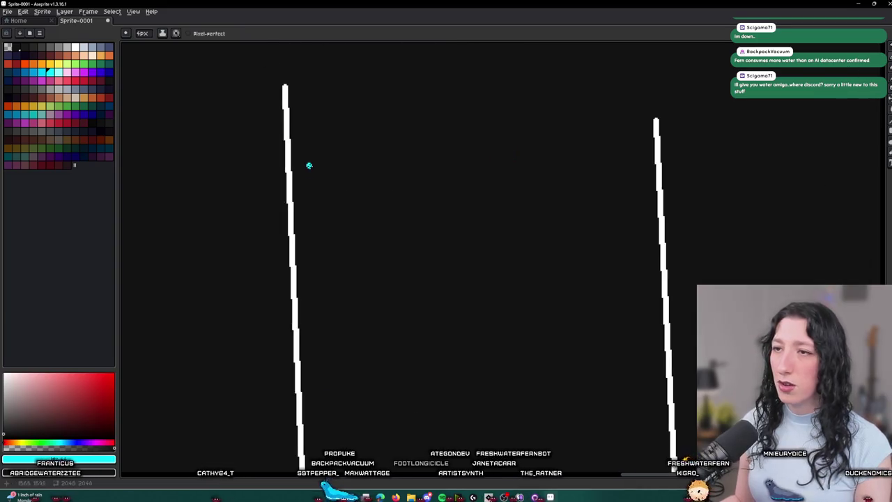
{"action": "left_click_drag", "start_coordinate": [294, 152], "coordinate": [651, 167]}
{"action": "key", "text": "g"}
{"action": "scroll", "coordinate": [613, 205], "scroll_direction": "down", "scroll_amount": 4}
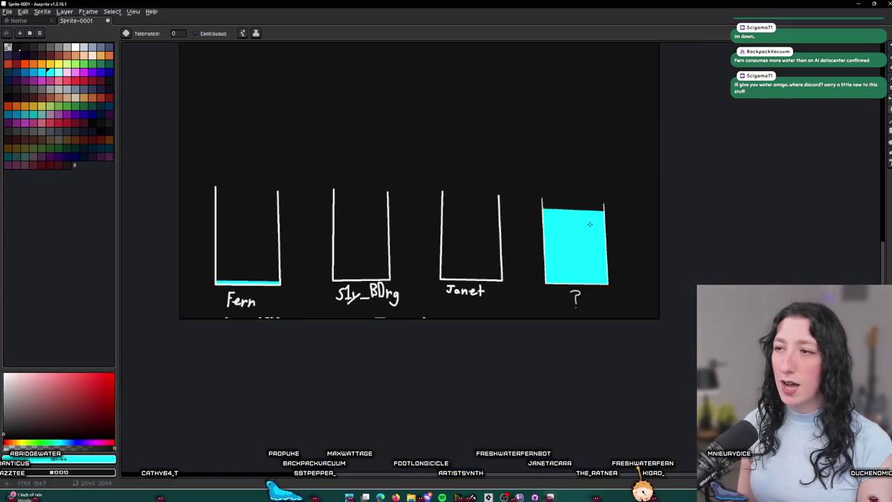
{"action": "scroll", "coordinate": [279, 258], "scroll_direction": "up", "scroll_amount": 3}
{"action": "scroll", "coordinate": [271, 224], "scroll_direction": "up", "scroll_amount": 2}
{"action": "scroll", "coordinate": [272, 223], "scroll_direction": "down", "scroll_amount": 1}
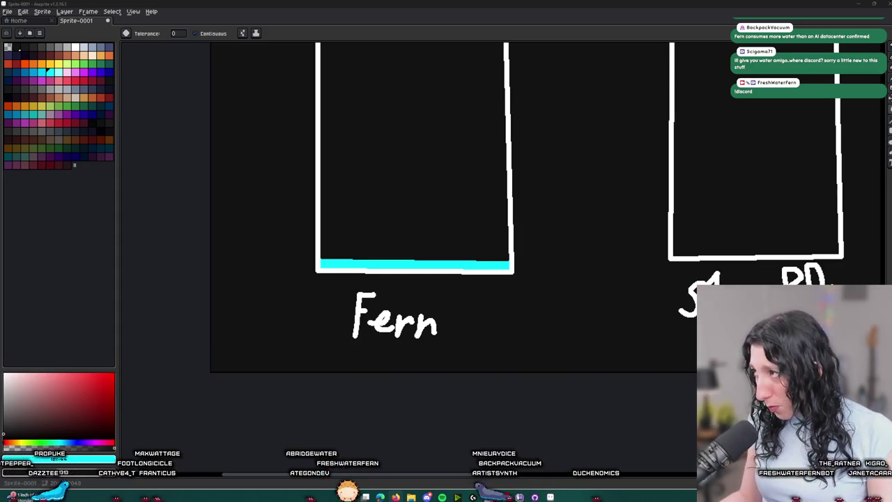
{"action": "key", "text": "alt+Tab"}
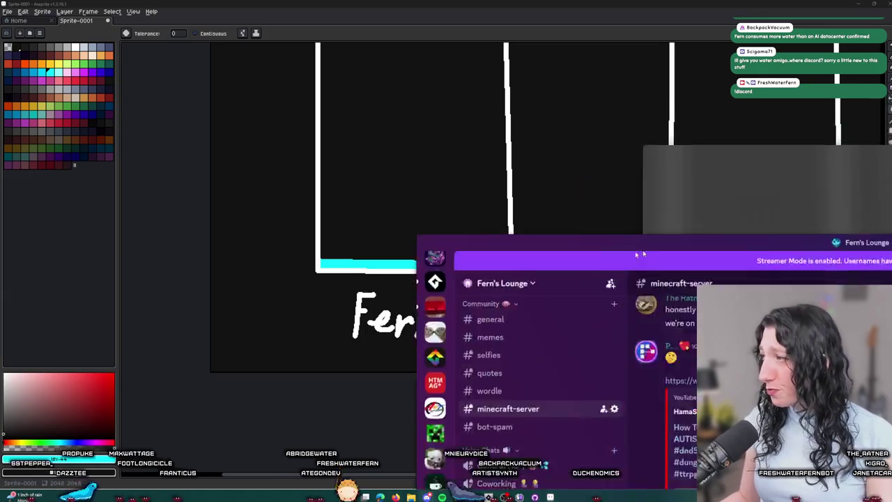
Step: Scroll up the channel and view a Minecraft screenshot full size, zooming in and out
{"action": "scroll", "coordinate": [446, 295], "scroll_direction": "up", "scroll_amount": 10}
{"action": "scroll", "coordinate": [432, 341], "scroll_direction": "up", "scroll_amount": 3}
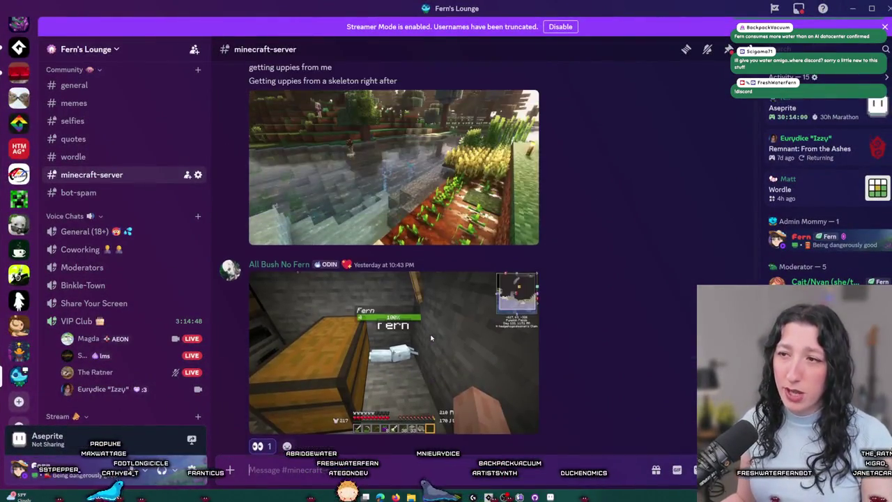
{"action": "left_click", "coordinate": [432, 341]}
{"action": "left_click", "coordinate": [441, 237]}
{"action": "left_click", "coordinate": [442, 237]}
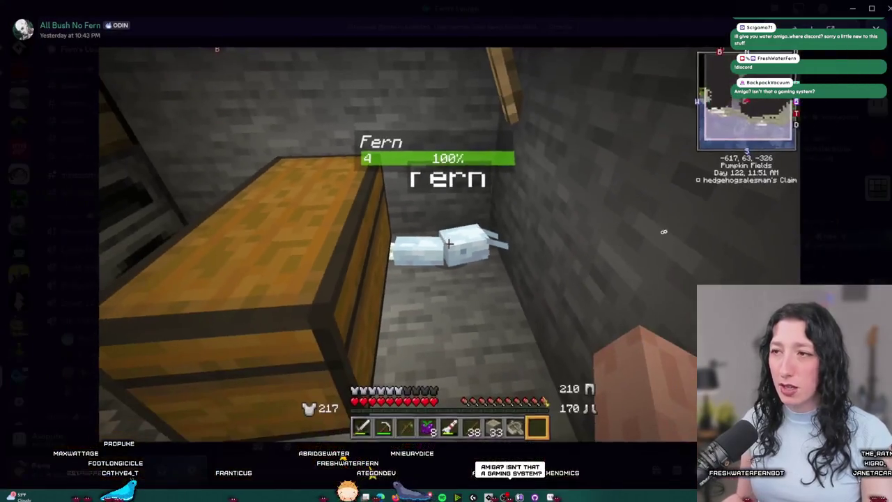
{"action": "key", "text": "Escape"}
Step: View another screenshot, zooming in on the two players and on the in-game chat text
{"action": "scroll", "coordinate": [430, 298], "scroll_direction": "up", "scroll_amount": 2}
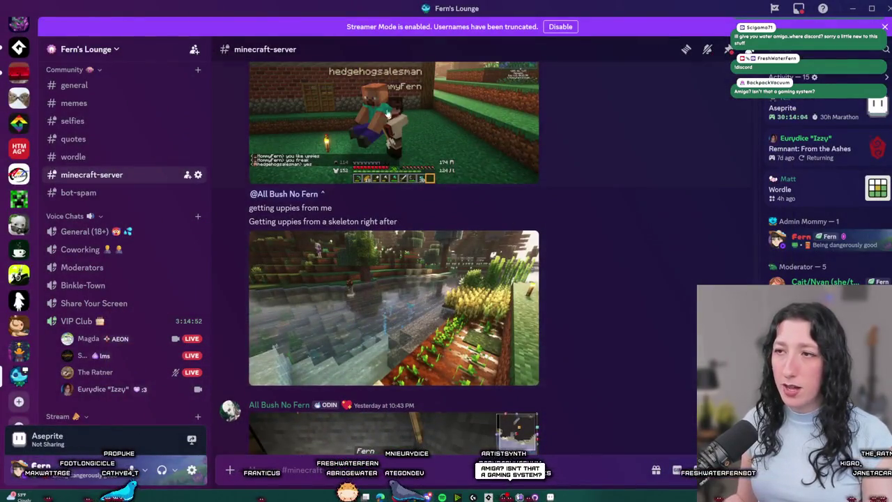
{"action": "left_click", "coordinate": [390, 130]}
{"action": "left_click", "coordinate": [402, 244]}
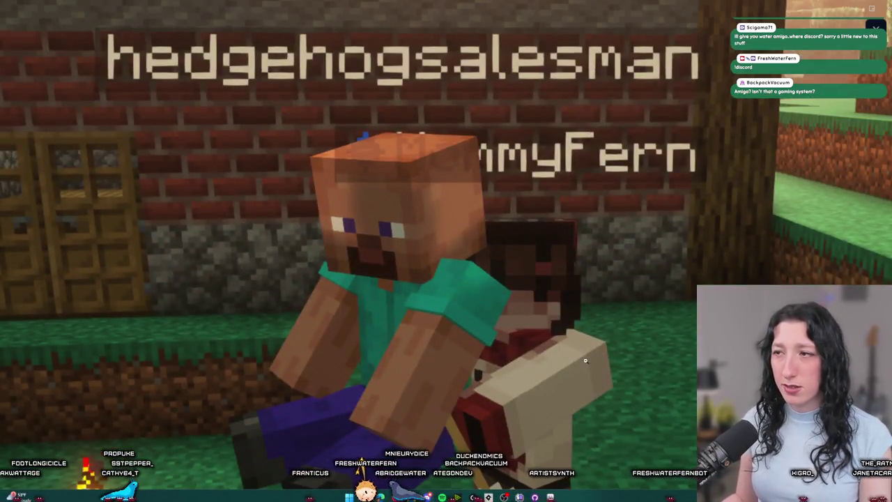
{"action": "left_click", "coordinate": [585, 360]}
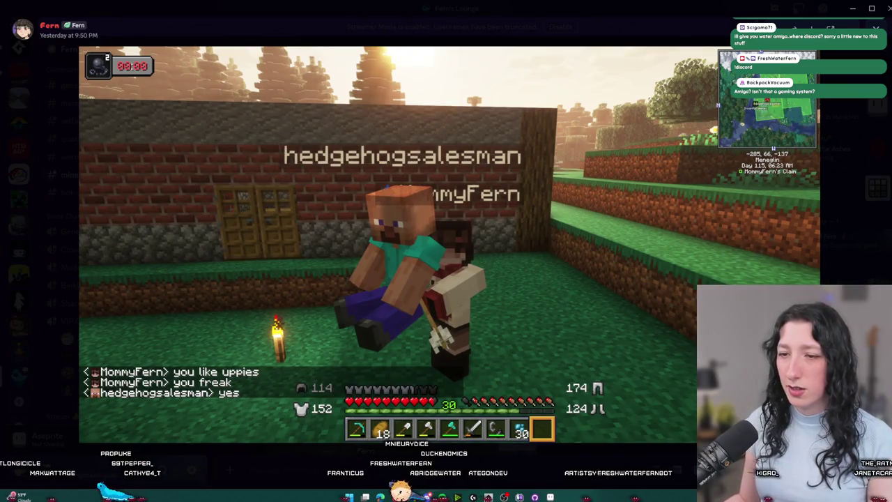
{"action": "left_click", "coordinate": [194, 390]}
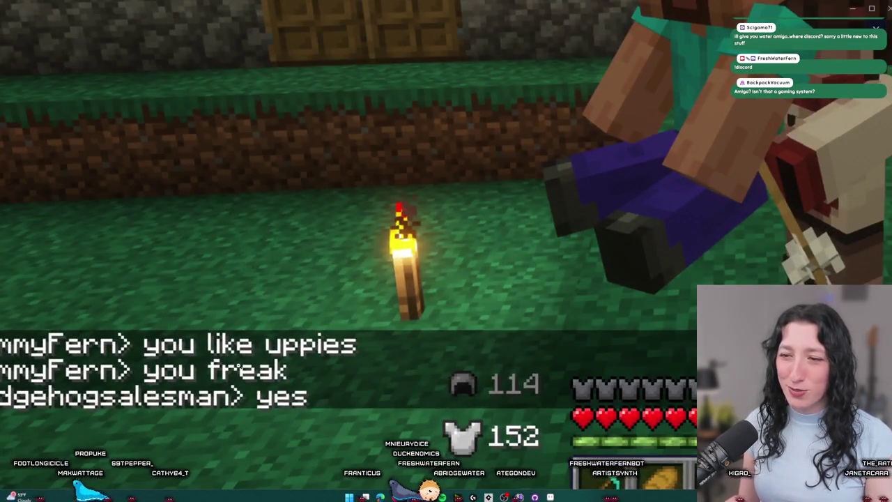
{"action": "left_click", "coordinate": [237, 367]}
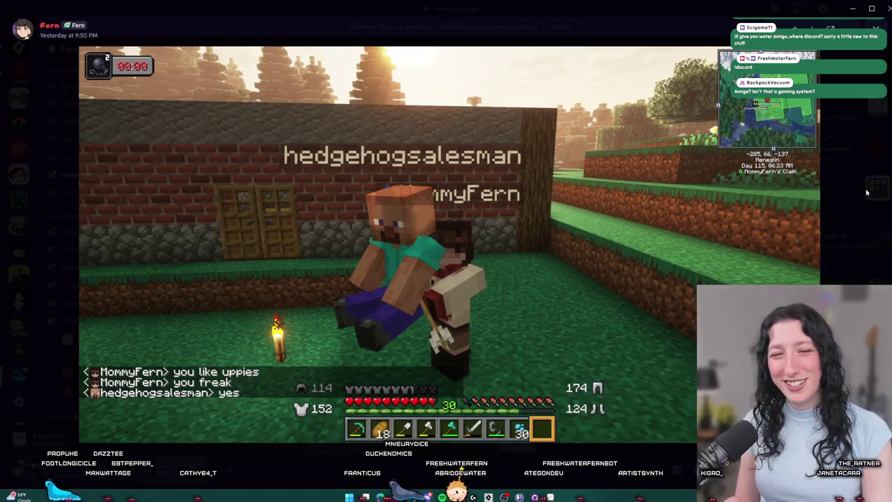
{"action": "left_click", "coordinate": [867, 192]}
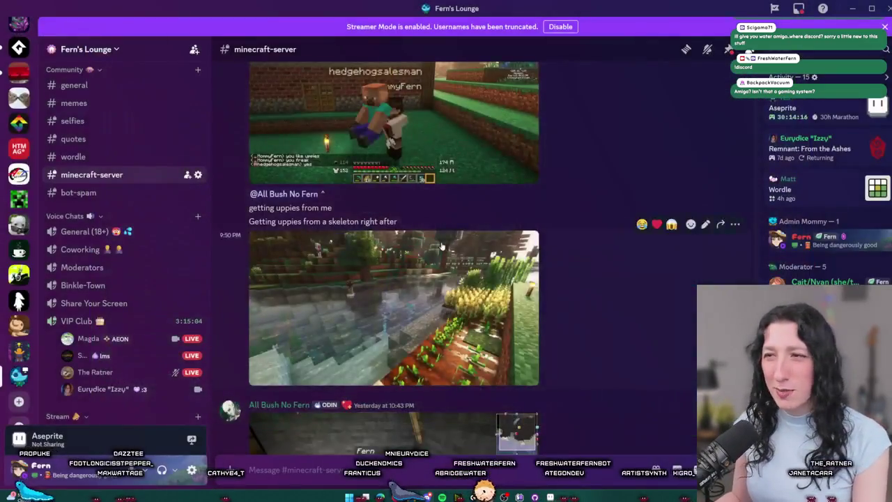
Step: View the riverside Minecraft screenshot full size, zooming in and back out
{"action": "scroll", "coordinate": [394, 265], "scroll_direction": "up", "scroll_amount": 2}
{"action": "scroll", "coordinate": [394, 264], "scroll_direction": "down", "scroll_amount": 2}
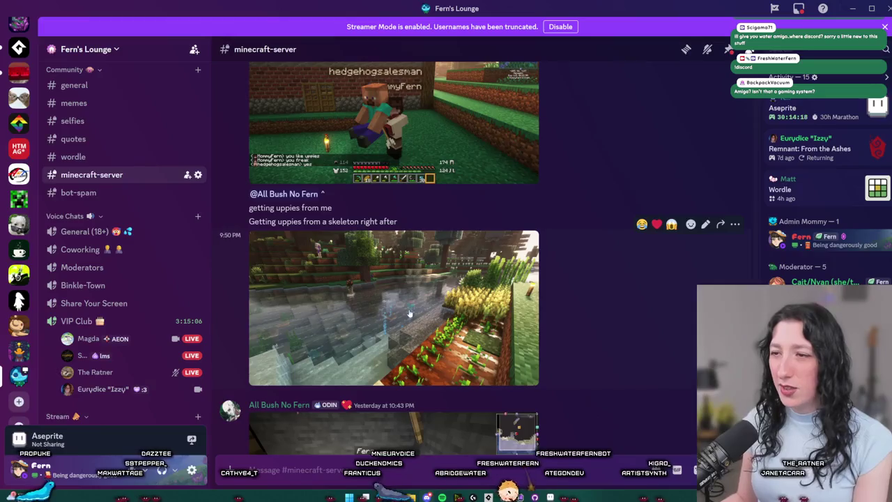
{"action": "left_click", "coordinate": [394, 321]}
{"action": "left_click", "coordinate": [540, 204]}
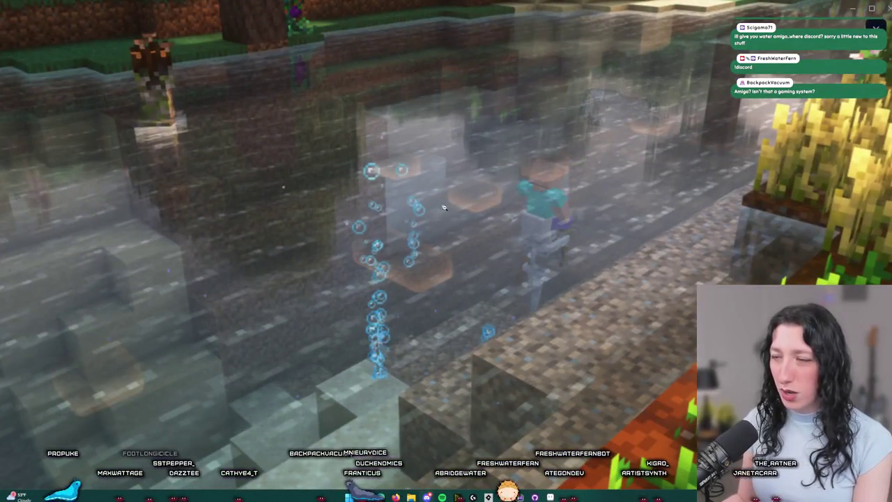
{"action": "left_click", "coordinate": [274, 183]}
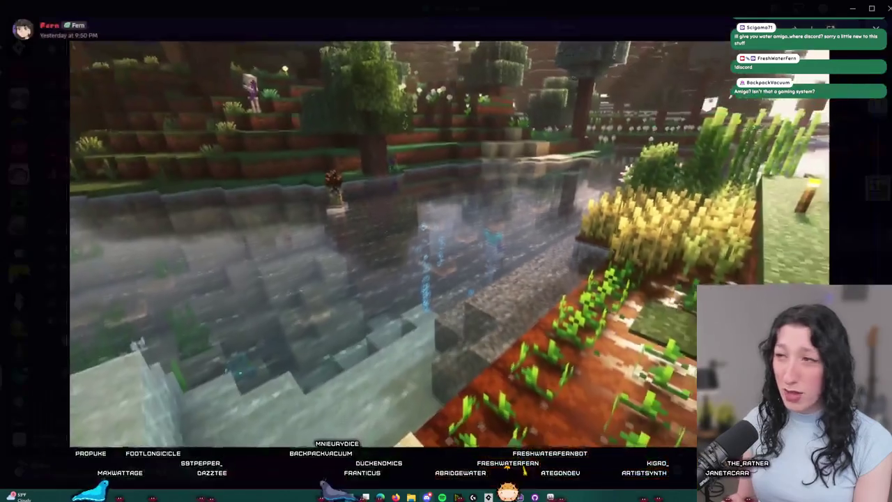
{"action": "key", "text": "Escape"}
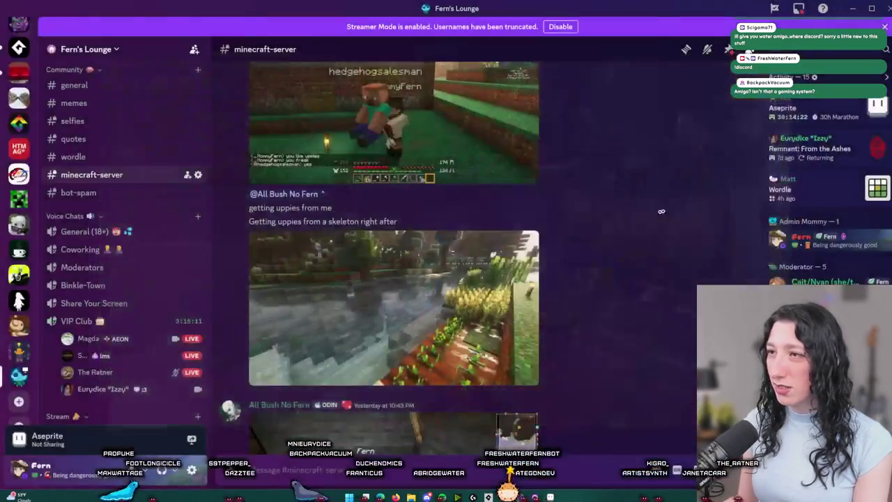
Step: Scroll up and view a further screenshot, zooming in and out before closing it
{"action": "scroll", "coordinate": [432, 230], "scroll_direction": "up", "scroll_amount": 10}
{"action": "left_click", "coordinate": [432, 230]}
{"action": "left_click", "coordinate": [446, 237]}
{"action": "left_click", "coordinate": [446, 237]}
{"action": "left_click", "coordinate": [818, 223]}
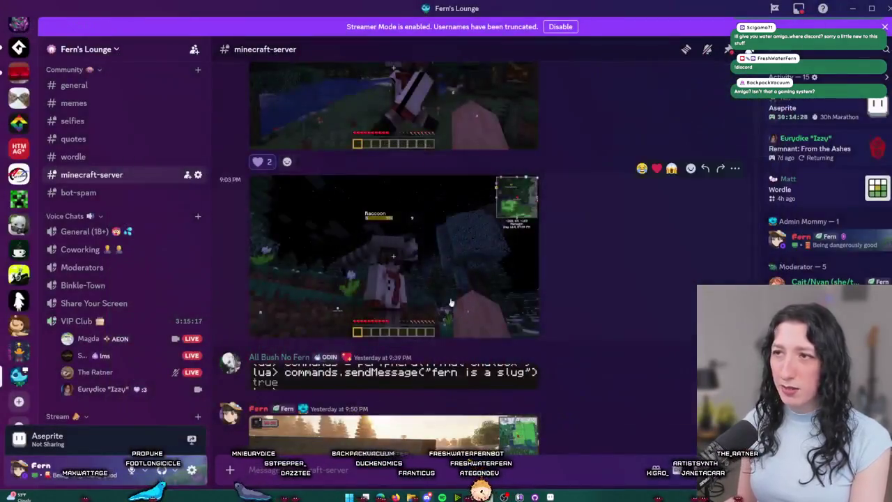
Step: Look at the nighttime screenshot, scroll the chat, then return to the container drawing
{"action": "scroll", "coordinate": [411, 311], "scroll_direction": "up", "scroll_amount": 5}
{"action": "scroll", "coordinate": [411, 311], "scroll_direction": "up", "scroll_amount": 10}
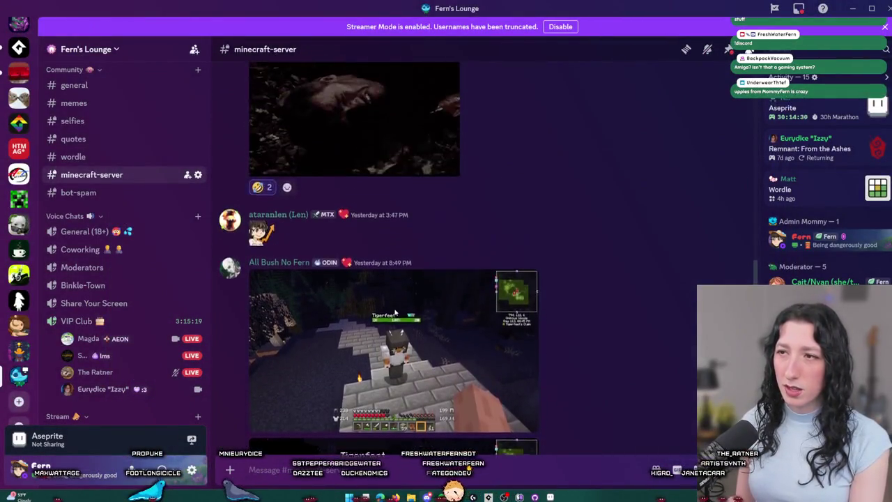
{"action": "scroll", "coordinate": [376, 366], "scroll_direction": "down", "scroll_amount": 3}
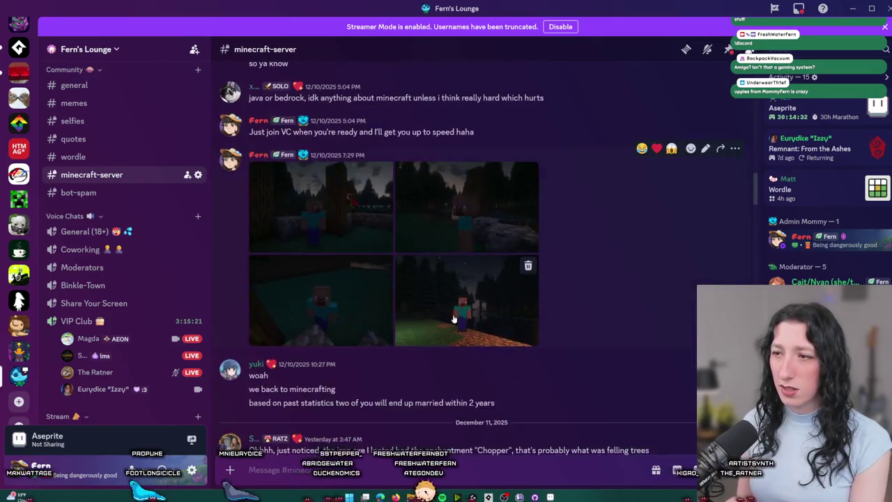
{"action": "left_click", "coordinate": [456, 237]}
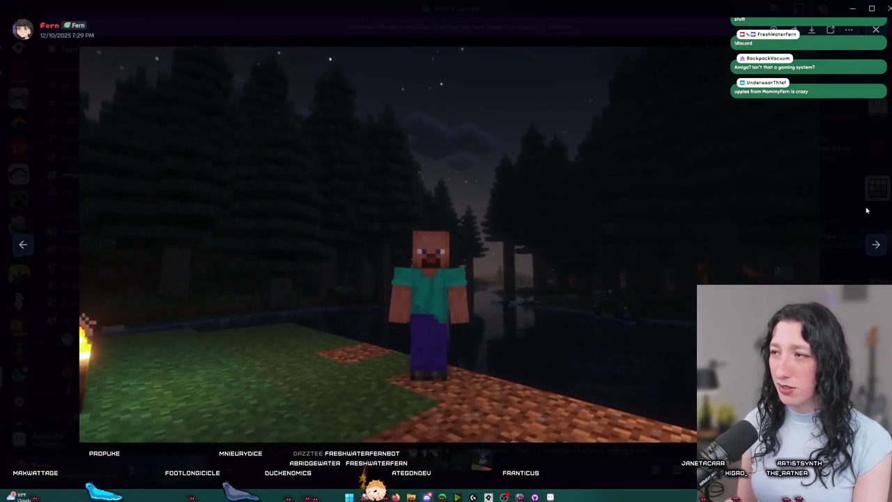
{"action": "left_click", "coordinate": [867, 210]}
{"action": "scroll", "coordinate": [546, 391], "scroll_direction": "up", "scroll_amount": 15}
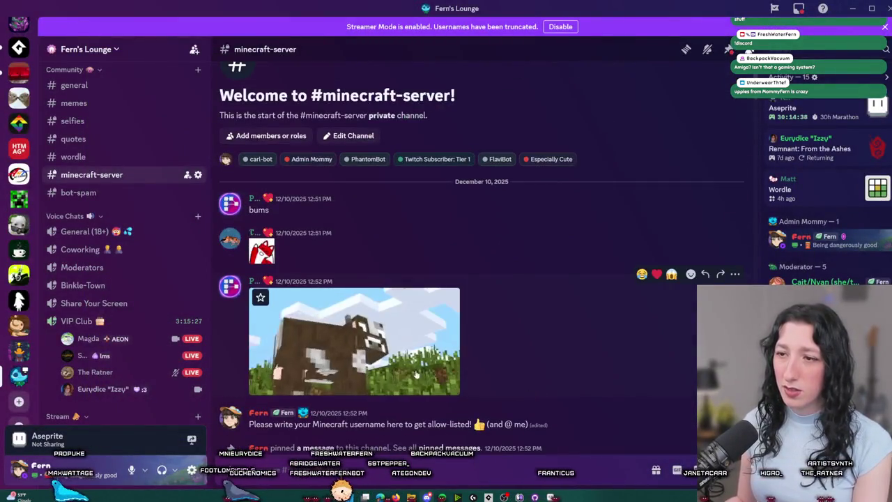
{"action": "scroll", "coordinate": [546, 391], "scroll_direction": "down", "scroll_amount": 15}
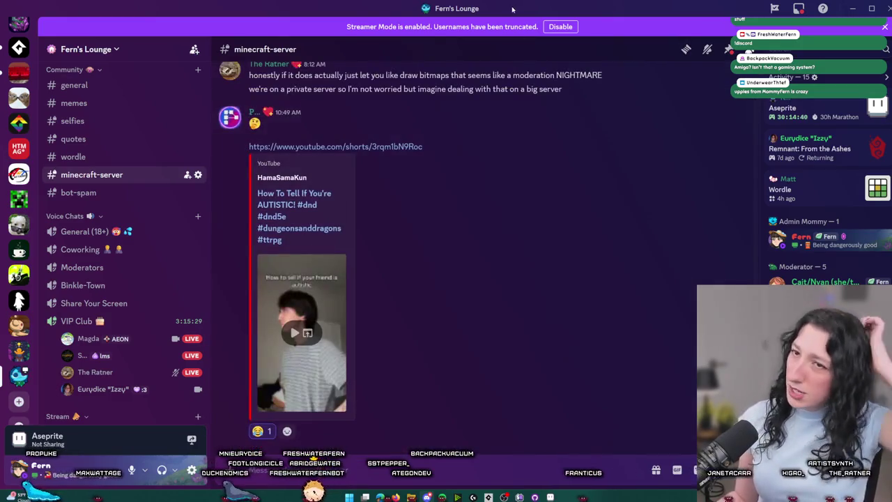
{"action": "scroll", "coordinate": [112, 204], "scroll_direction": "up", "scroll_amount": 5}
{"action": "scroll", "coordinate": [125, 299], "scroll_direction": "down", "scroll_amount": 2}
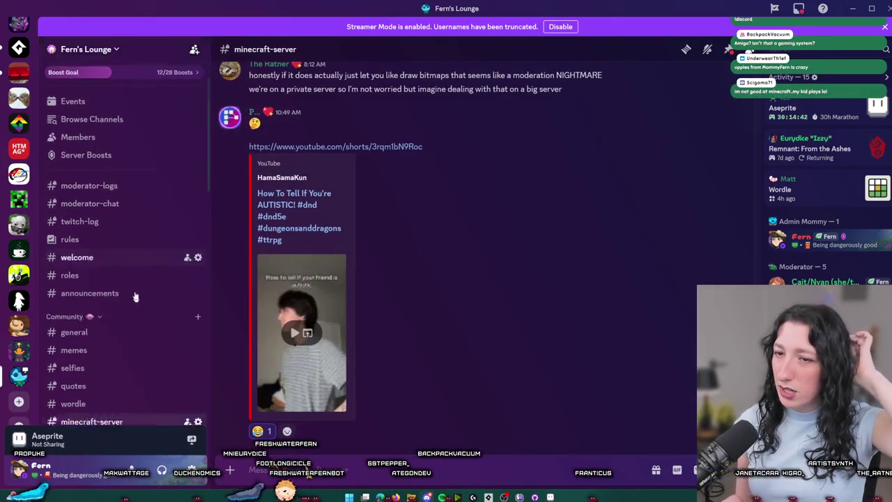
{"action": "key", "text": "alt+Tab"}
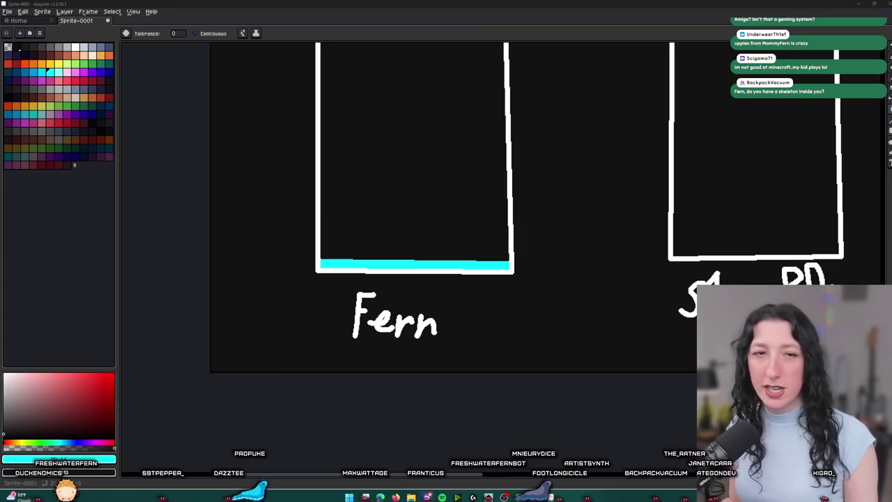
Step: Pan across the four labelled containers, then quit Aseprite without saving Sprite-0001
{"action": "scroll", "coordinate": [527, 175], "scroll_direction": "down", "scroll_amount": 3}
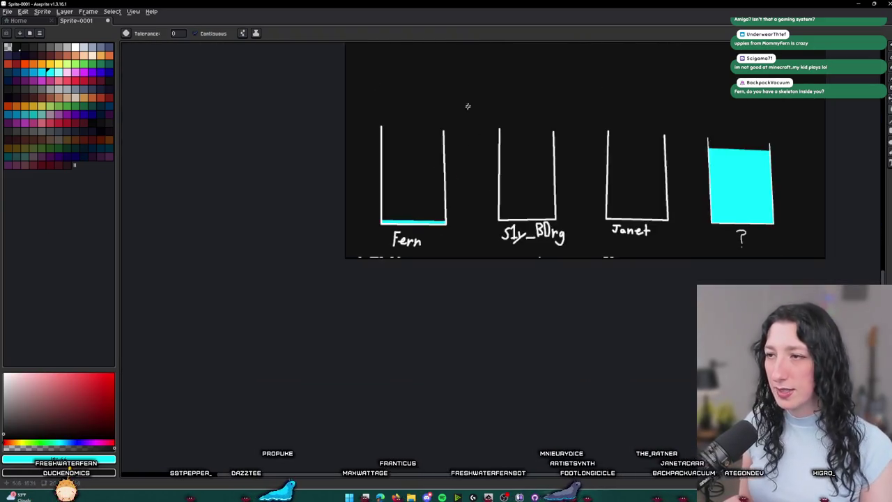
{"action": "left_click_drag", "start_coordinate": [465, 121], "coordinate": [411, 209]}
{"action": "scroll", "coordinate": [351, 264], "scroll_direction": "up", "scroll_amount": 1}
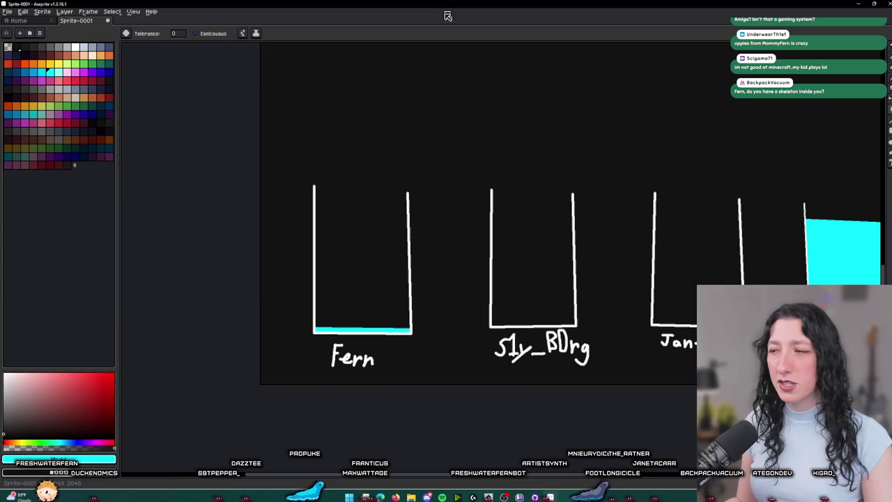
{"action": "left_click_drag", "start_coordinate": [634, 299], "coordinate": [579, 255]}
{"action": "scroll", "coordinate": [534, 259], "scroll_direction": "down", "scroll_amount": 1}
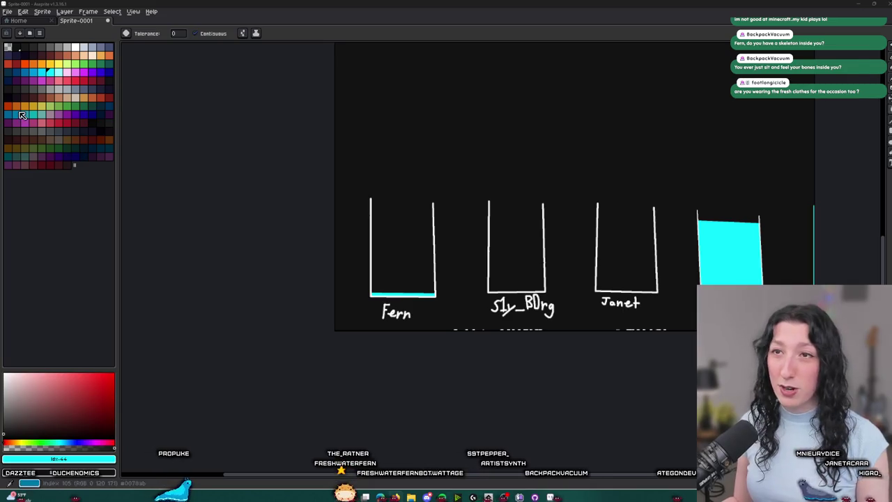
{"action": "key", "text": "ctrl+q"}
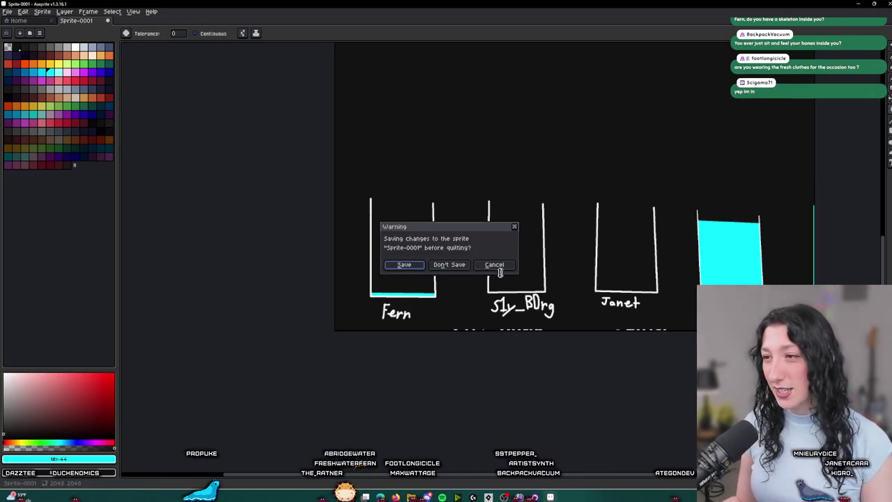
{"action": "left_click", "coordinate": [456, 266]}
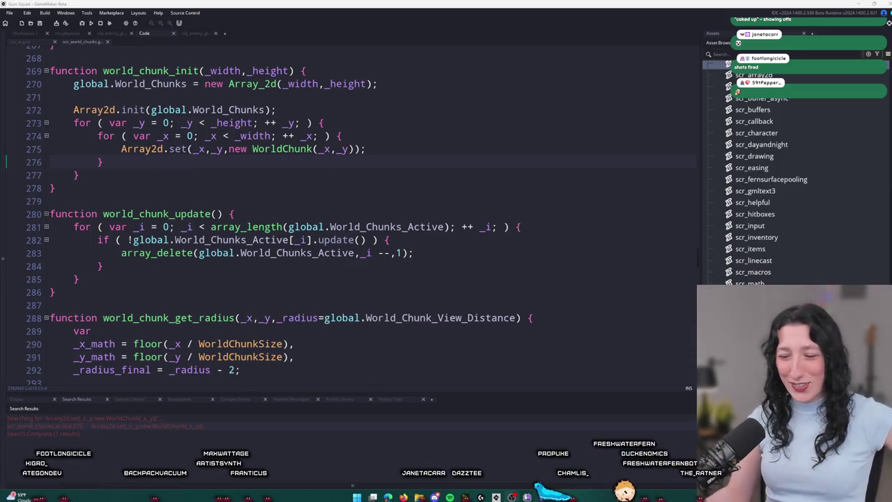
{"action": "left_click", "coordinate": [495, 147]}
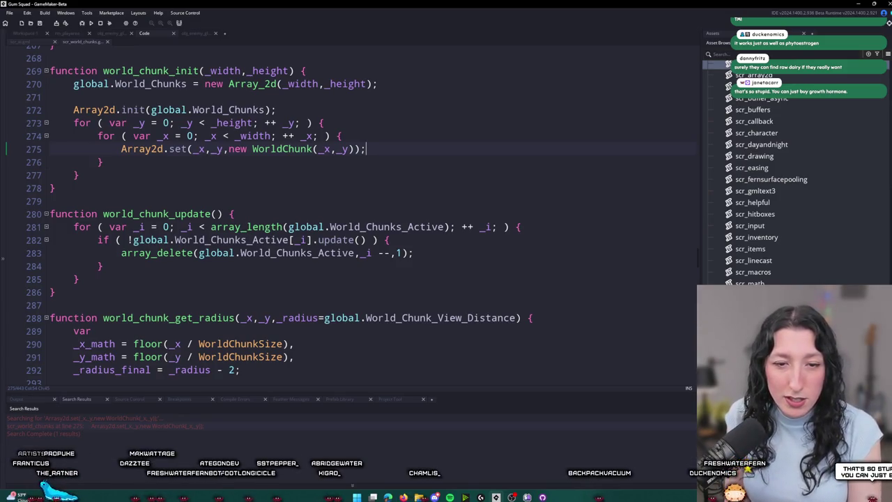
Step: Insert and then undo a blank line after the Array2d.set call on line 275
{"action": "key", "text": "Return"}
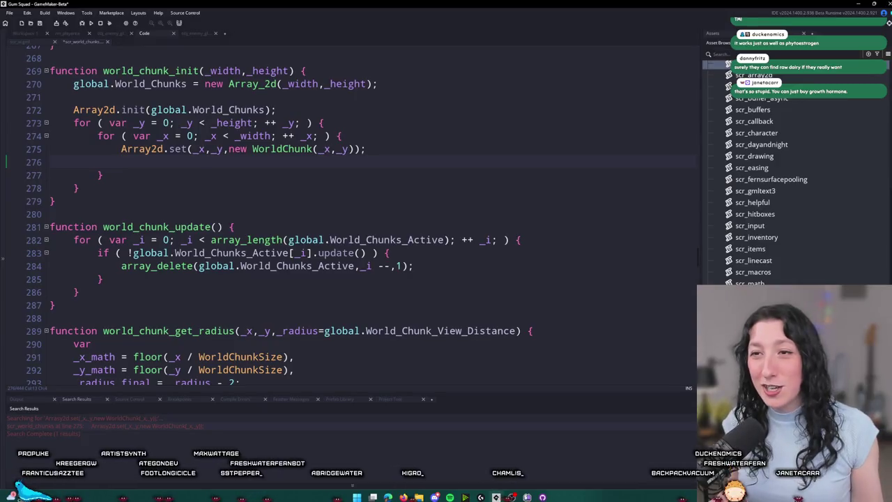
{"action": "key", "text": "ctrl+z"}
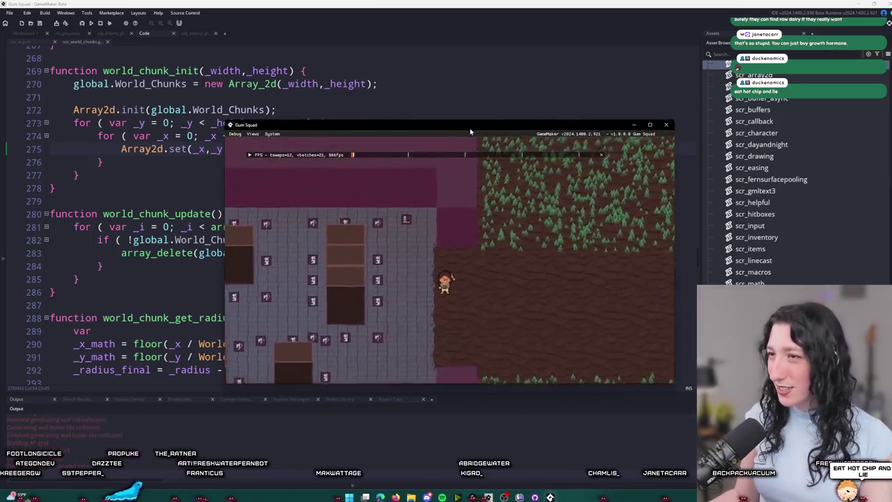
Step: Maximize the game window, toggle the inventory, and walk all the way around the brown column
{"action": "double_click", "coordinate": [471, 131]}
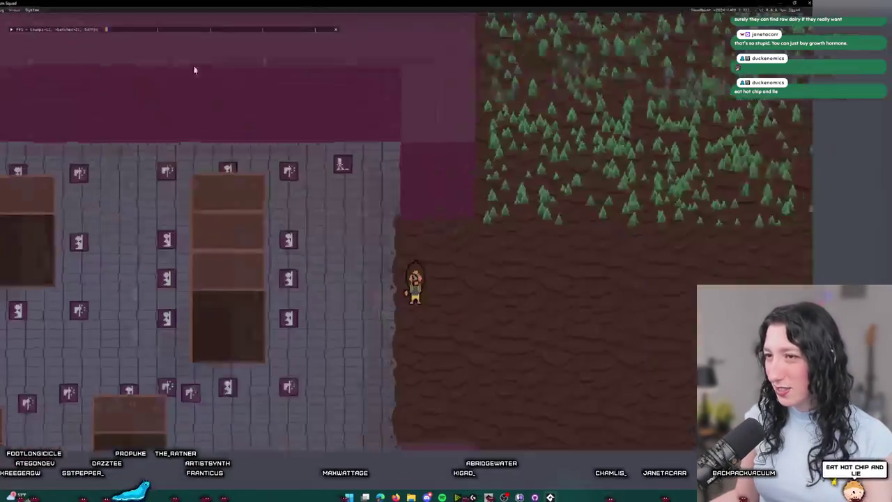
{"action": "key", "text": "Tab"}
{"action": "key", "text": "Tab"}
{"action": "key", "text": "a"}
{"action": "key", "text": "w"}
{"action": "key", "text": "w"}
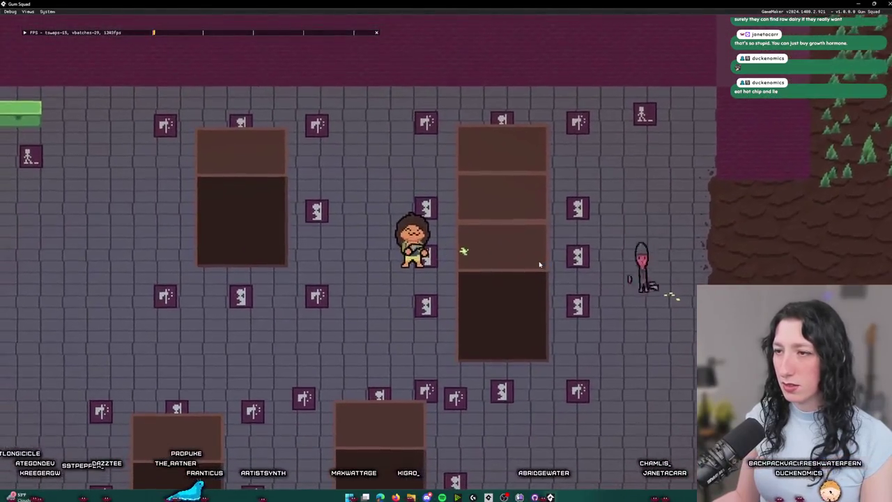
{"action": "key", "text": "d"}
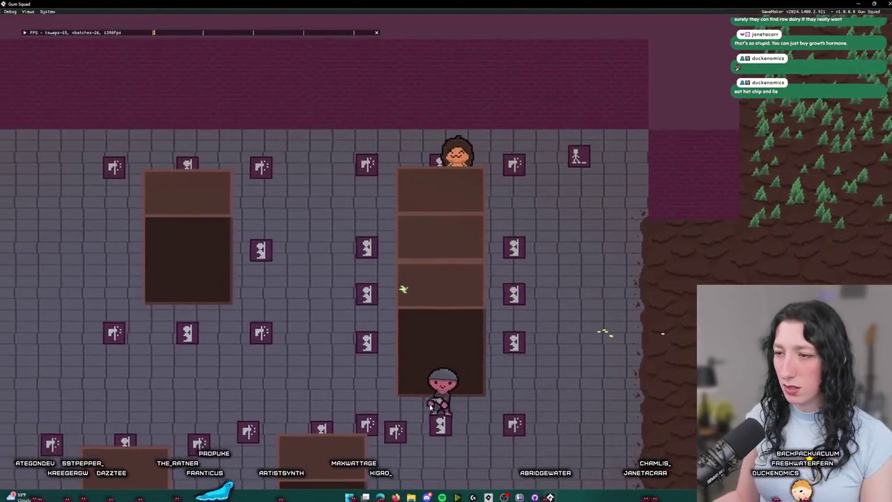
{"action": "key", "text": "s"}
{"action": "key", "text": "d"}
{"action": "key", "text": "w"}
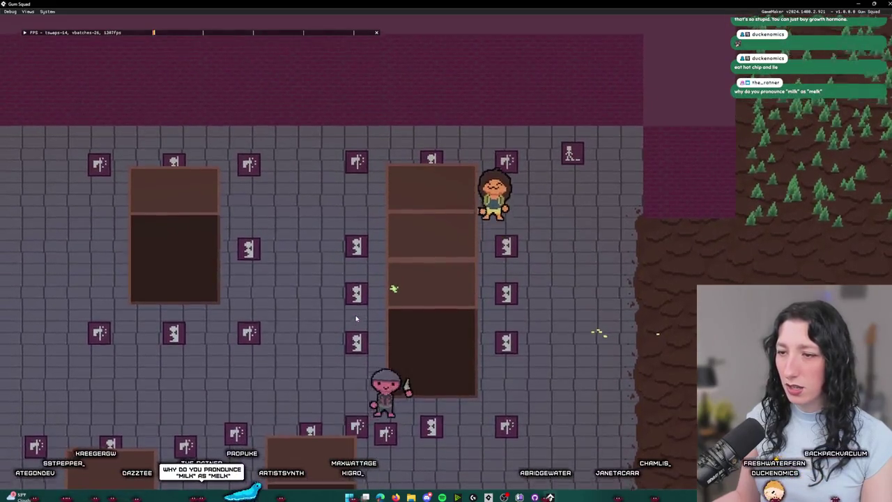
{"action": "key", "text": "a"}
{"action": "key", "text": "s"}
{"action": "key", "text": "s"}
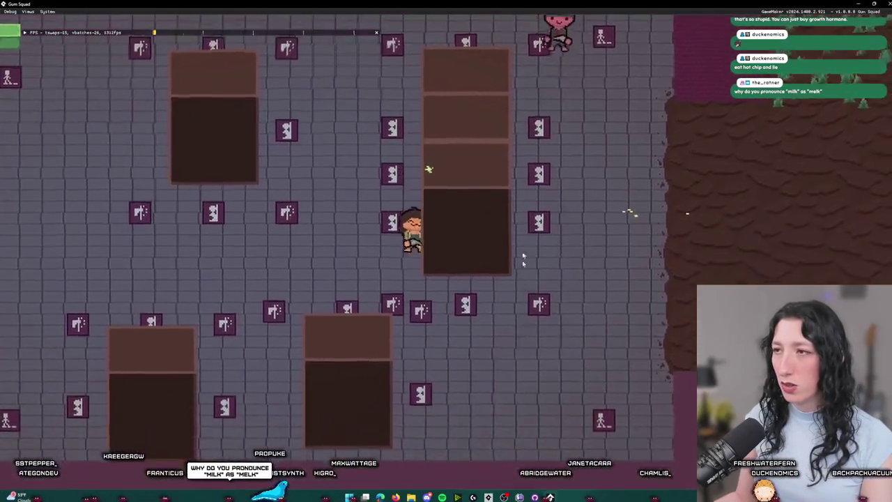
{"action": "key", "text": "d"}
{"action": "key", "text": "a"}
{"action": "key", "text": "a"}
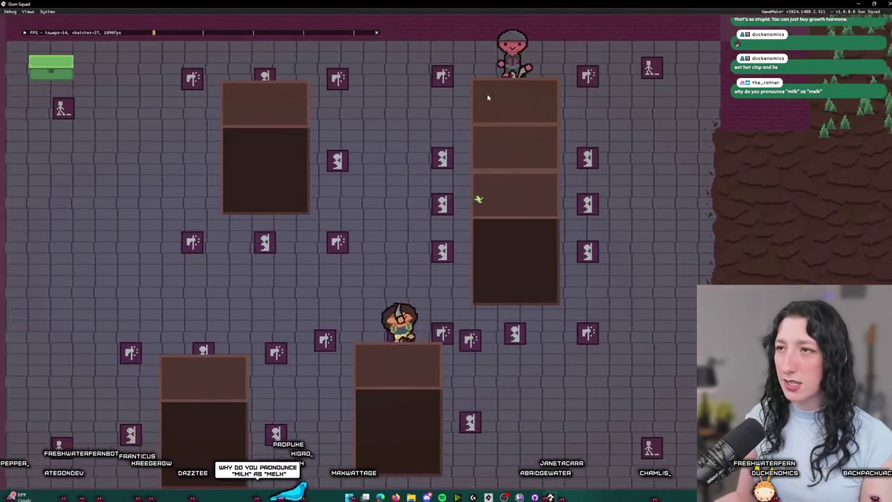
Step: Walk toward the map edge, fire a shot at the wall, and exit the game
{"action": "key", "text": "w"}
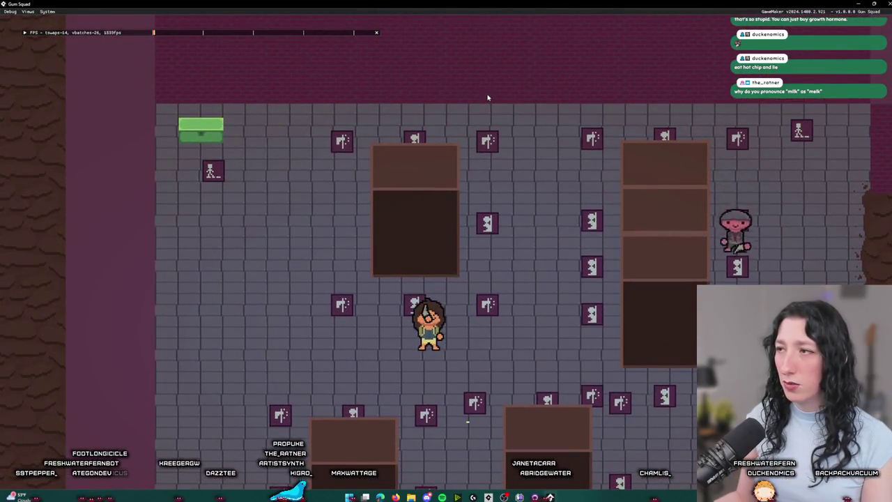
{"action": "key", "text": "d"}
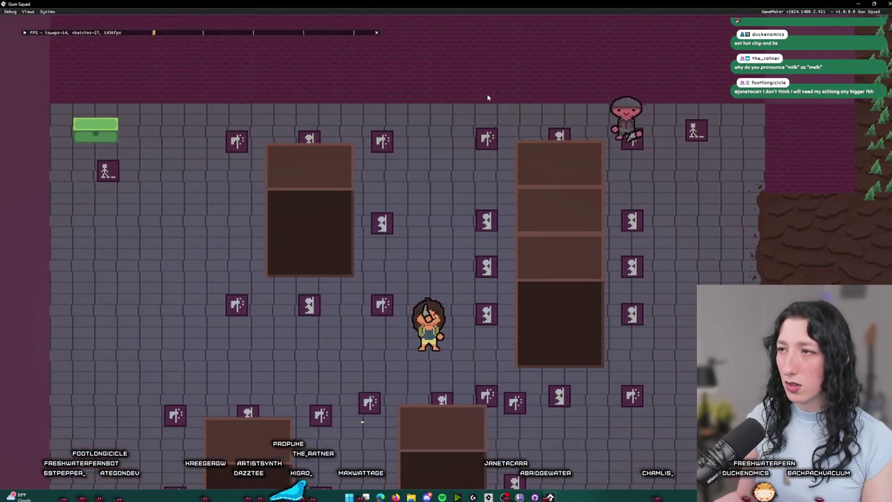
{"action": "key", "text": "a"}
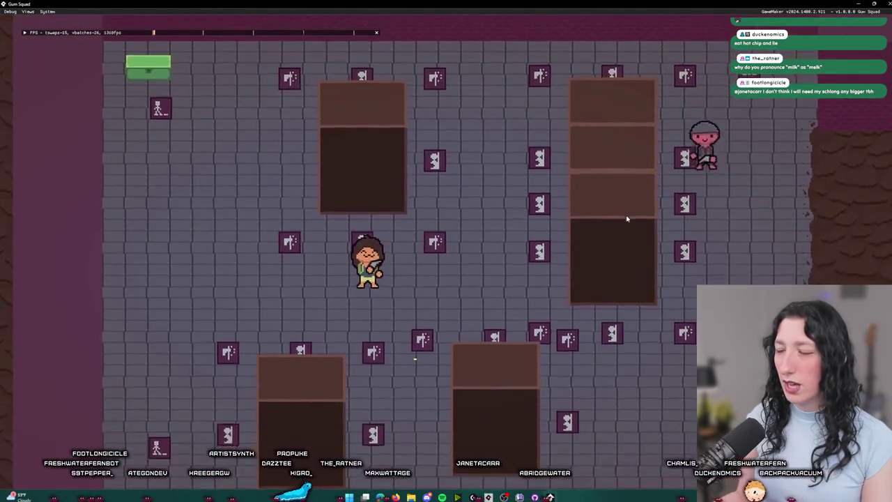
{"action": "key", "text": "w"}
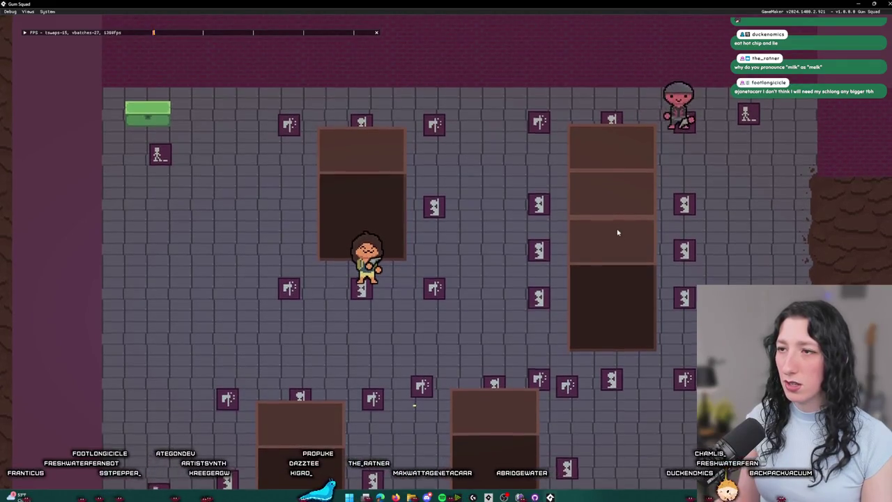
{"action": "key", "text": "a"}
{"action": "key", "text": "w"}
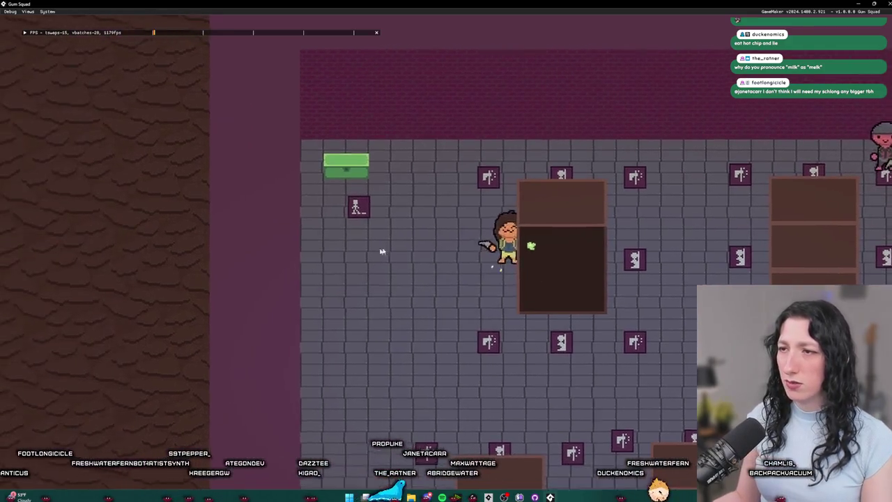
{"action": "key", "text": "a"}
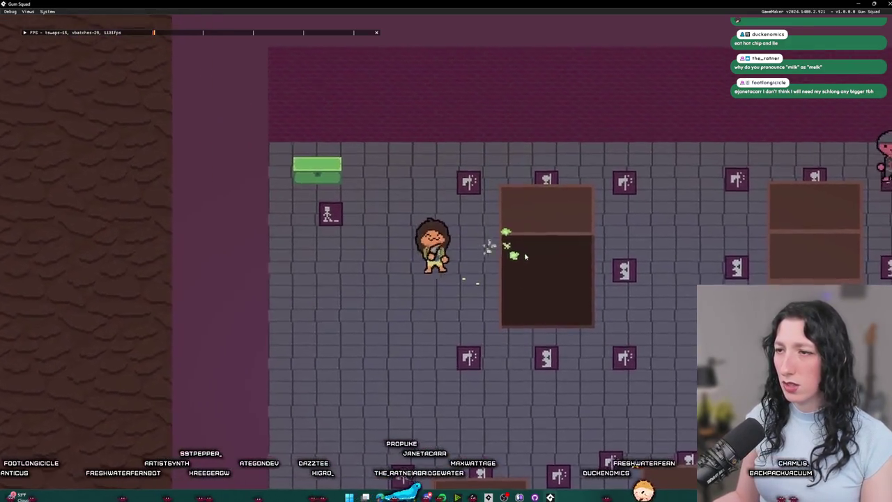
{"action": "key", "text": "w"}
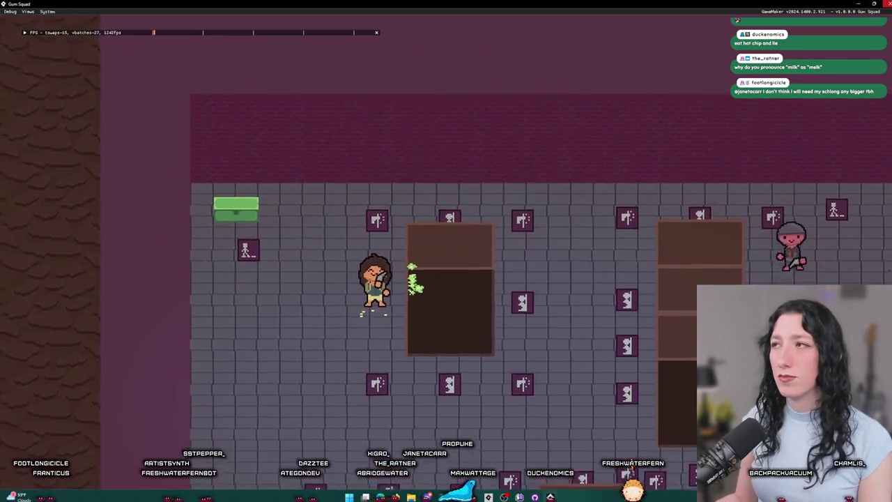
{"action": "key", "text": "Escape"}
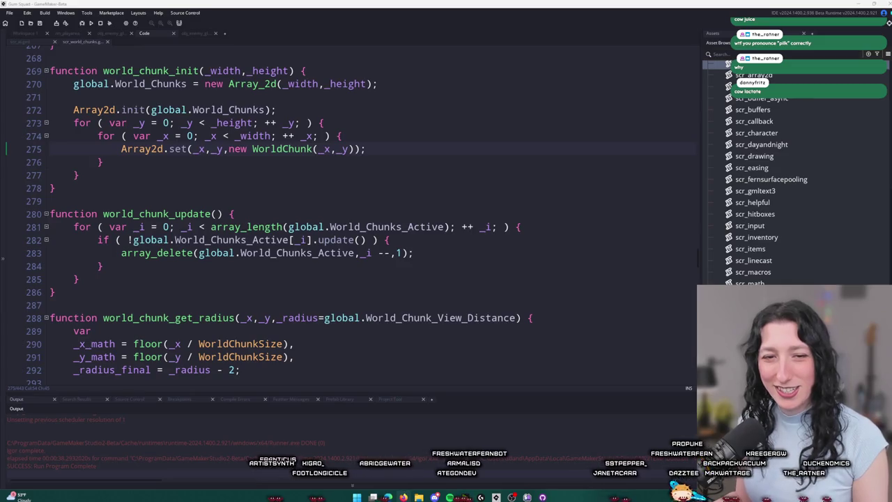
Step: Move the caret through lines 274–283 of scr_world_chunks while scrolling down
{"action": "left_click", "coordinate": [446, 140]}
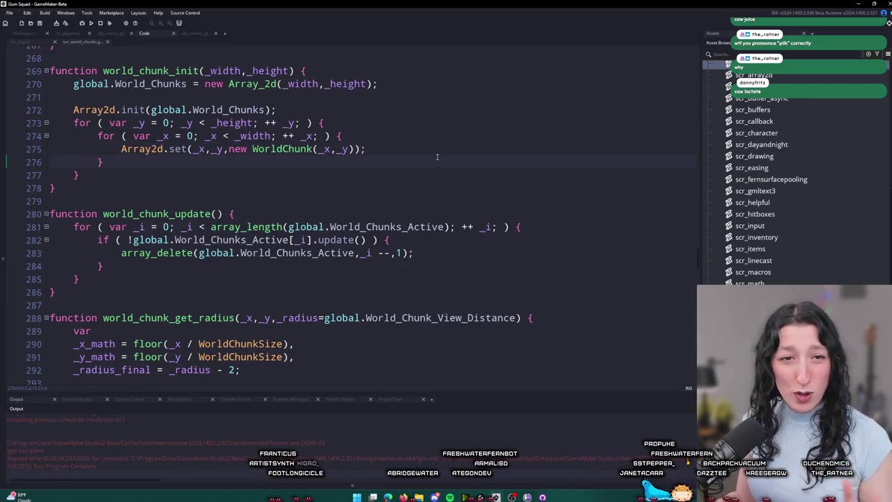
{"action": "key", "text": "Down"}
{"action": "scroll", "coordinate": [447, 140], "scroll_direction": "down", "scroll_amount": 1}
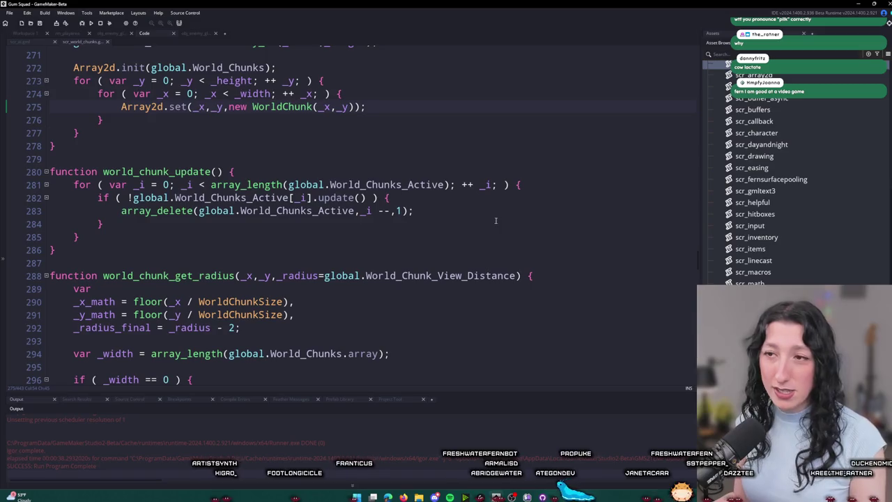
{"action": "scroll", "coordinate": [523, 199], "scroll_direction": "down", "scroll_amount": 1}
{"action": "left_click", "coordinate": [524, 194]}
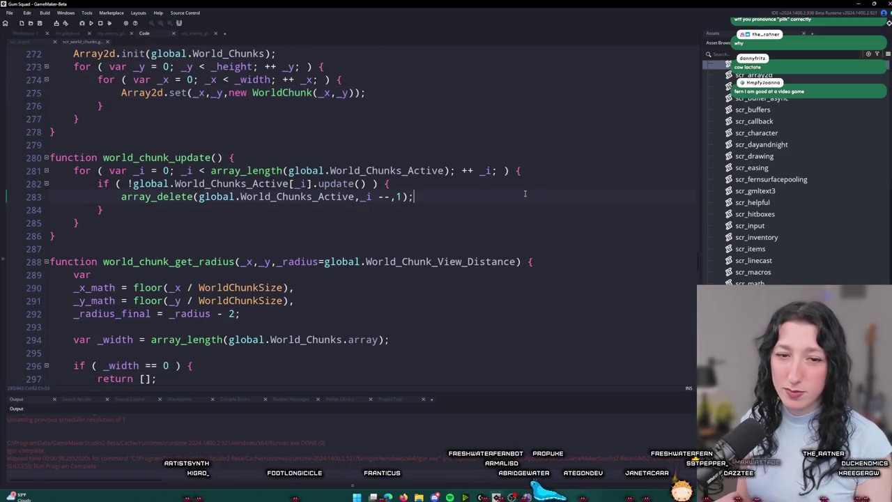
{"action": "scroll", "coordinate": [349, 209], "scroll_direction": "down", "scroll_amount": 5}
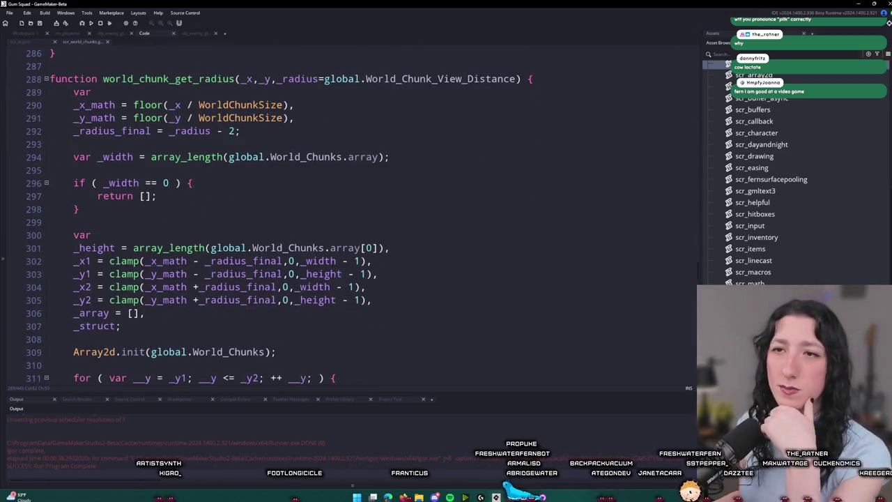
Step: Switch to scr_ai and select time_since_enemy_seen on line 145
{"action": "left_click", "coordinate": [32, 39]}
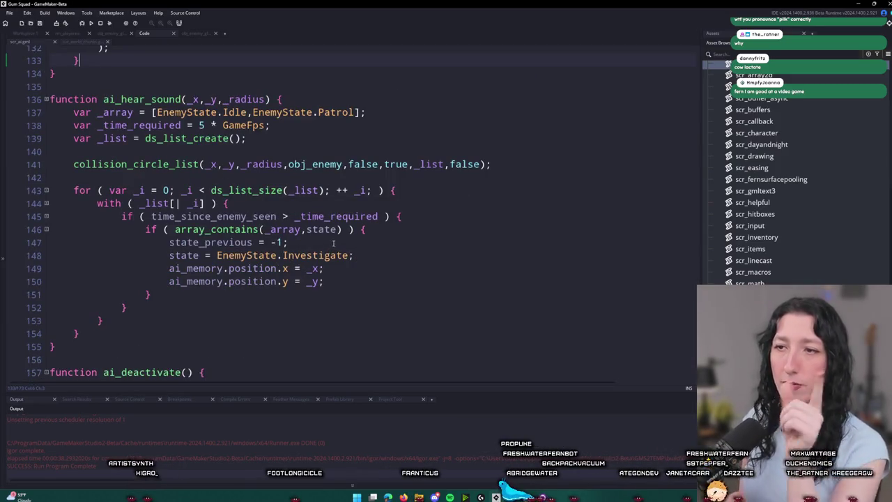
{"action": "double_click", "coordinate": [265, 216]}
{"action": "double_click", "coordinate": [342, 217]}
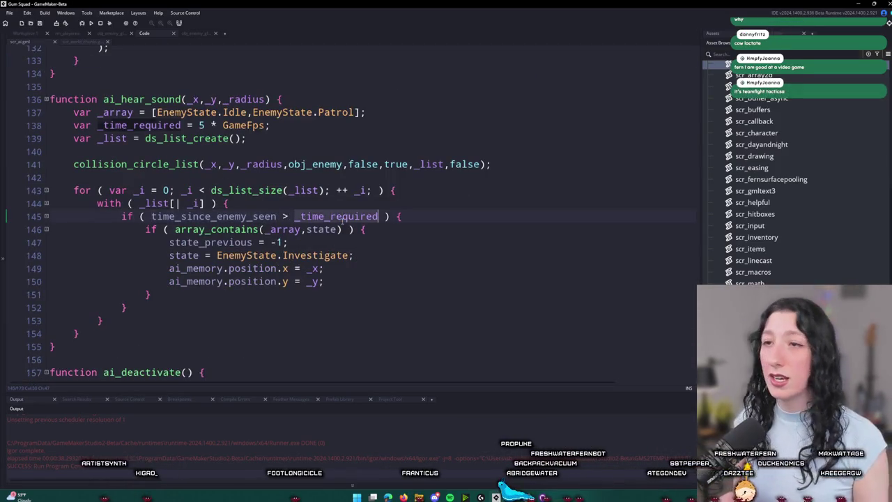
{"action": "double_click", "coordinate": [209, 216]}
Step: Search the project for time_since_enemy_seen and open obj_enemy_glummer's Begin Step result
{"action": "key", "text": "ctrl+shift+f"}
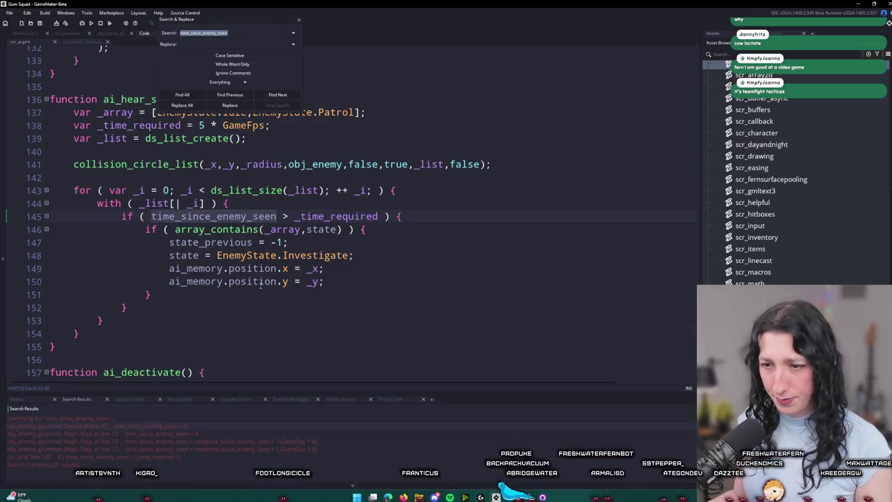
{"action": "double_click", "coordinate": [200, 444]}
{"action": "scroll", "coordinate": [391, 237], "scroll_direction": "up", "scroll_amount": 3}
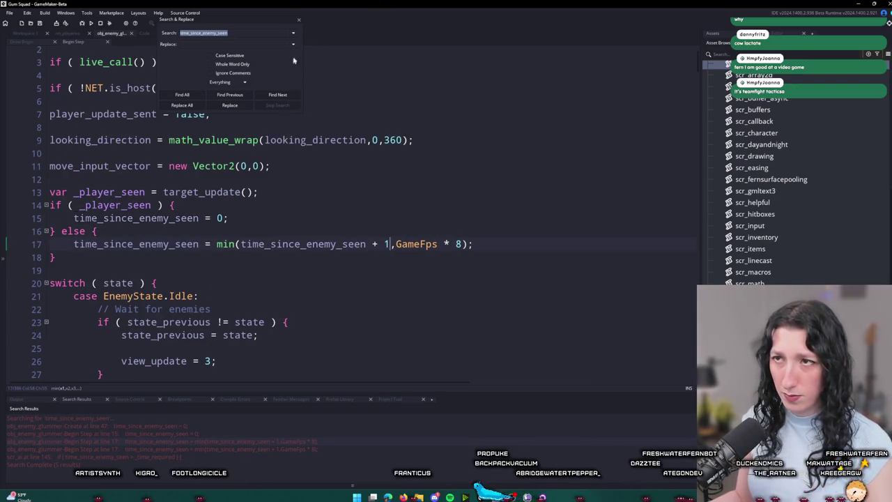
{"action": "left_click", "coordinate": [298, 21]}
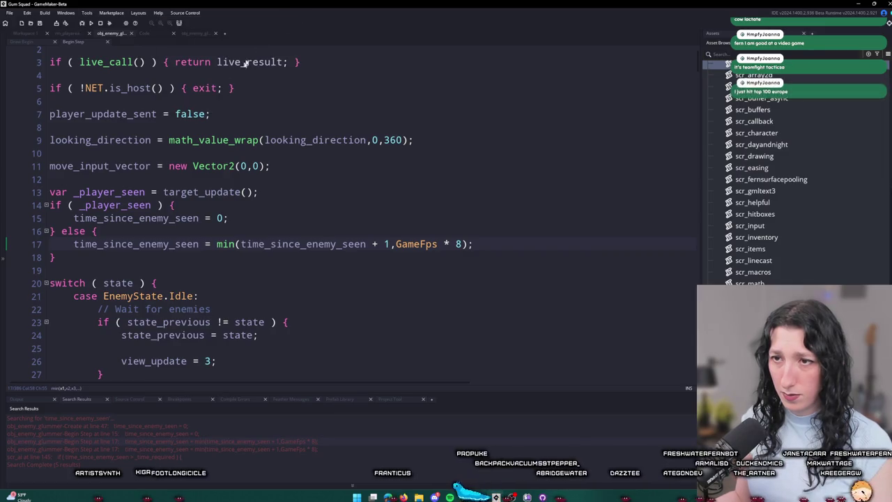
Step: Add log(time_since_enemy_seen); below the timer update line and run the game
{"action": "double_click", "coordinate": [124, 244]}
{"action": "left_click", "coordinate": [489, 241]}
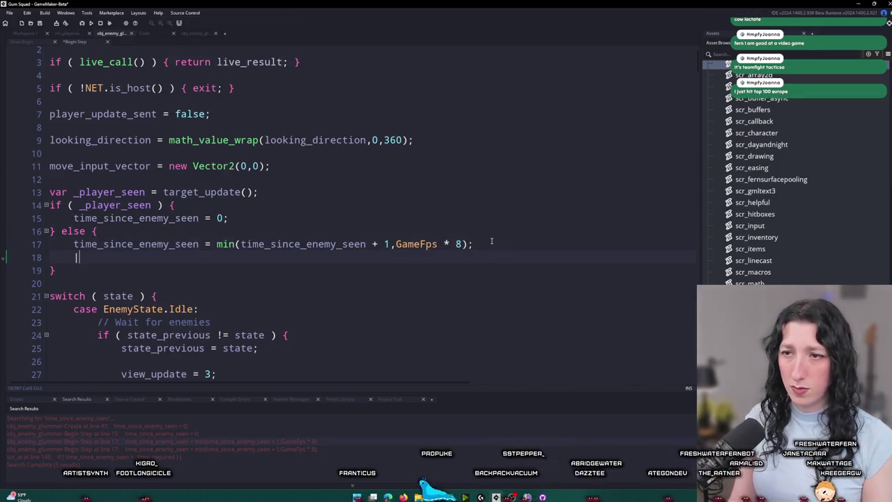
{"action": "key", "text": "Return"}
{"action": "type", "text": "log(time_since_enemy_seen);"}
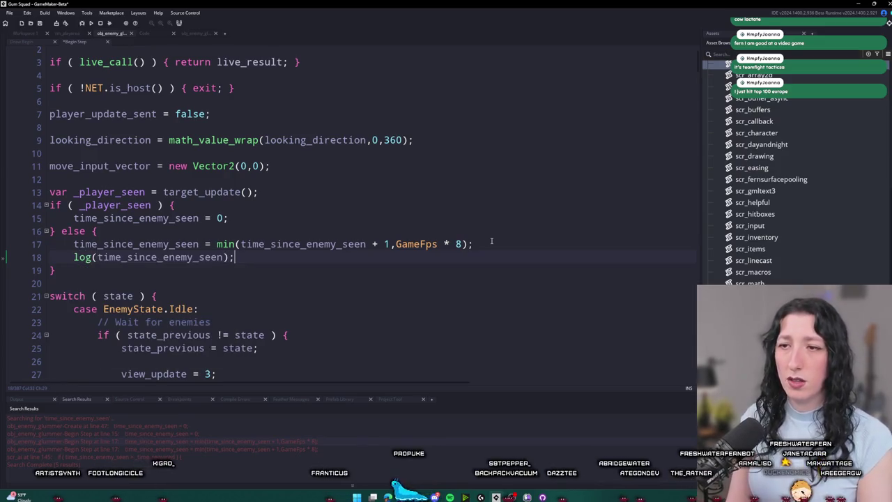
{"action": "key", "text": "F5"}
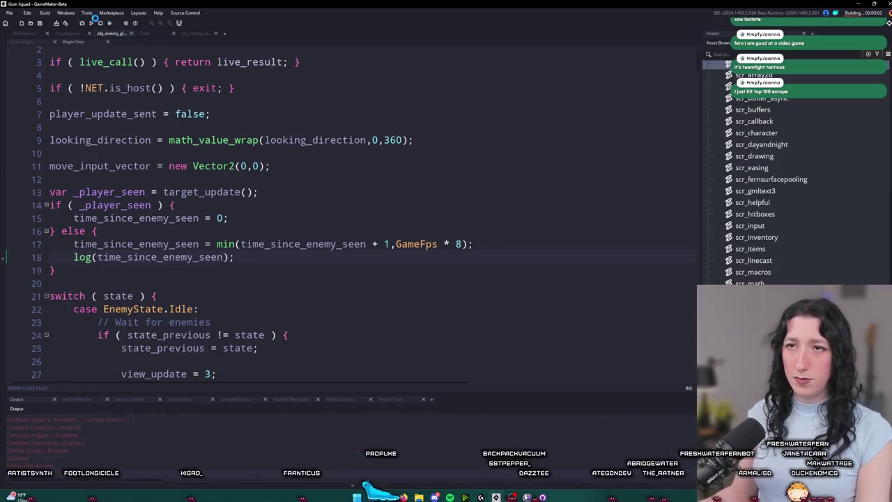
Step: Divide the logged value by GameFps and rebuild and run the game
{"action": "left_click", "coordinate": [438, 244]}
{"action": "left_click", "coordinate": [223, 257]}
{"action": "type", "text": "/ GameFps"}
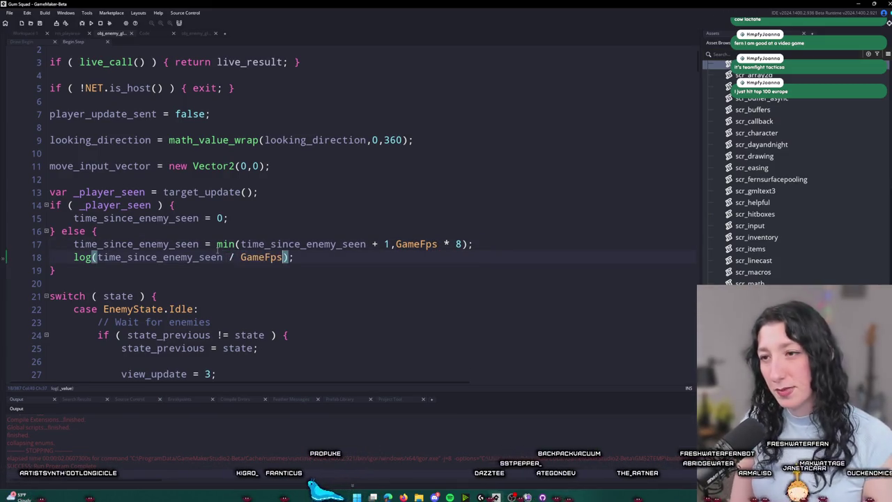
{"action": "key", "text": "F5"}
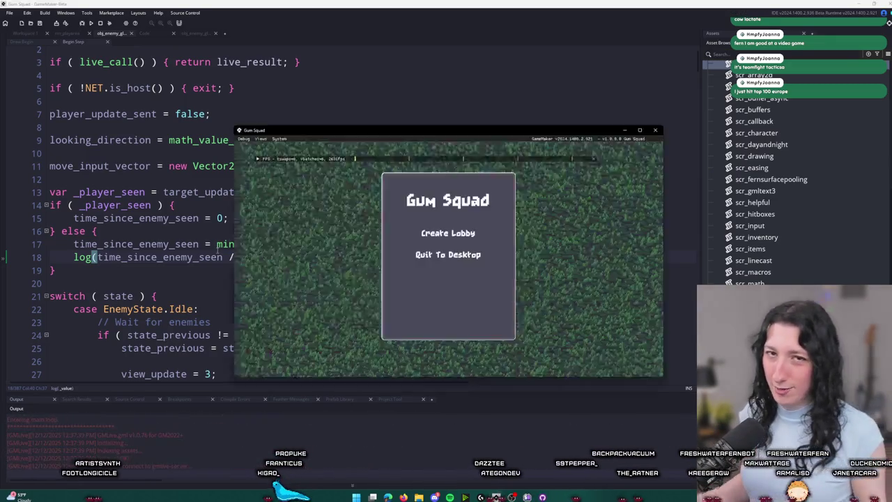
Step: Create a lobby from the title menu and walk the character up and left
{"action": "key", "text": "Down"}
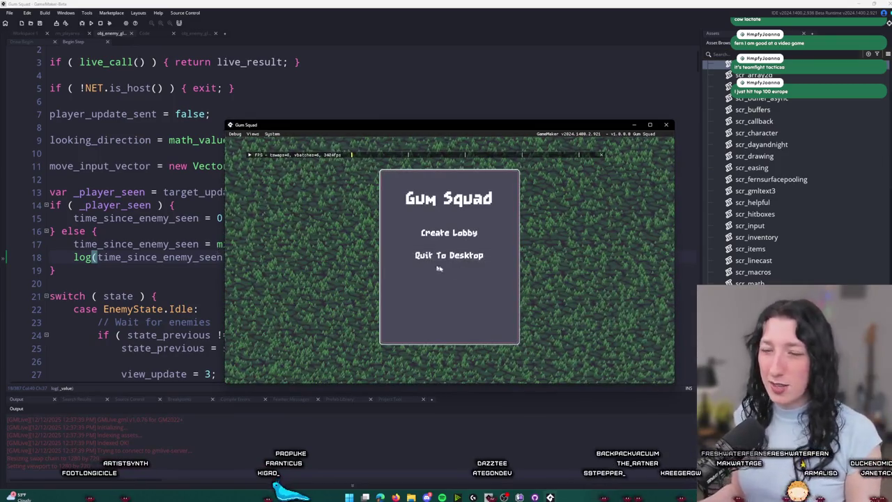
{"action": "key", "text": "Up"}
{"action": "key", "text": "Return"}
{"action": "mouse_move", "coordinate": [484, 127]}
{"action": "left_mouse_down"}
{"action": "mouse_move", "coordinate": [488, 14]}
{"action": "mouse_move", "coordinate": [427, 3]}
{"action": "mouse_move", "coordinate": [424, 49]}
{"action": "mouse_move", "coordinate": [400, 93]}
{"action": "left_mouse_up"}
{"action": "key", "text": "w"}
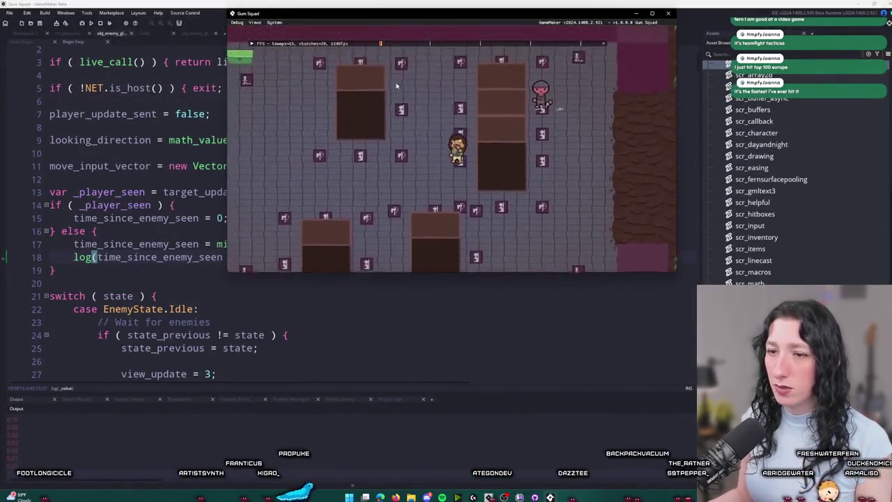
{"action": "key", "text": "a"}
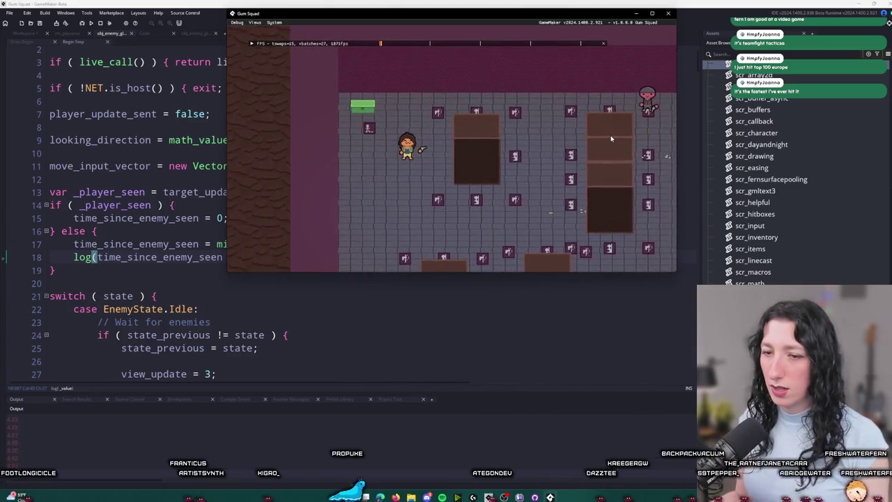
Step: Close the game and bring the scr_ai script code back up
{"action": "left_click", "coordinate": [668, 12]}
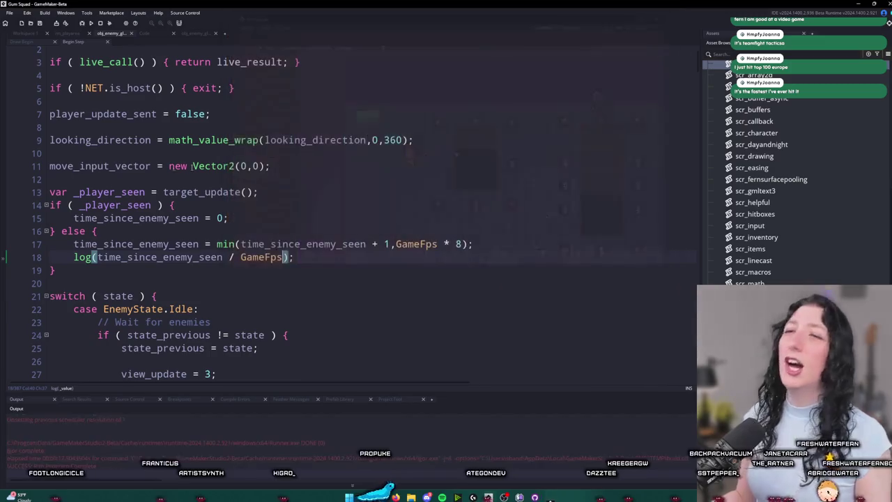
{"action": "left_click", "coordinate": [169, 166]}
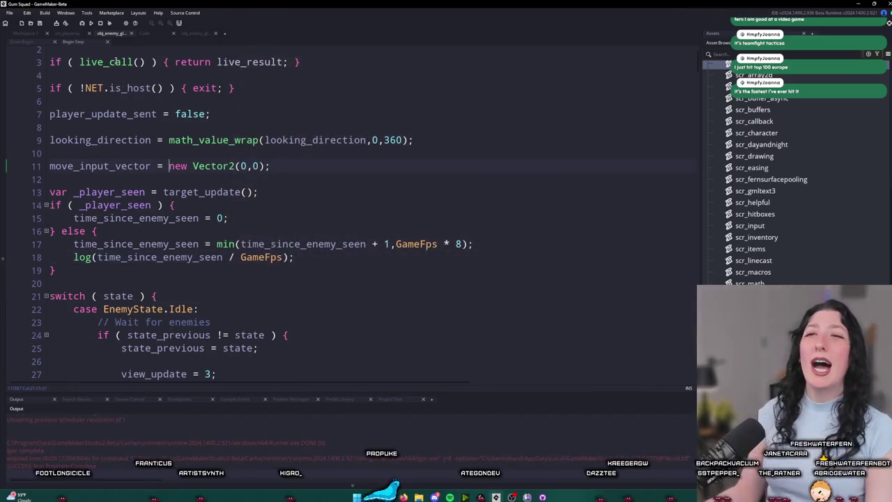
{"action": "left_click", "coordinate": [151, 31]}
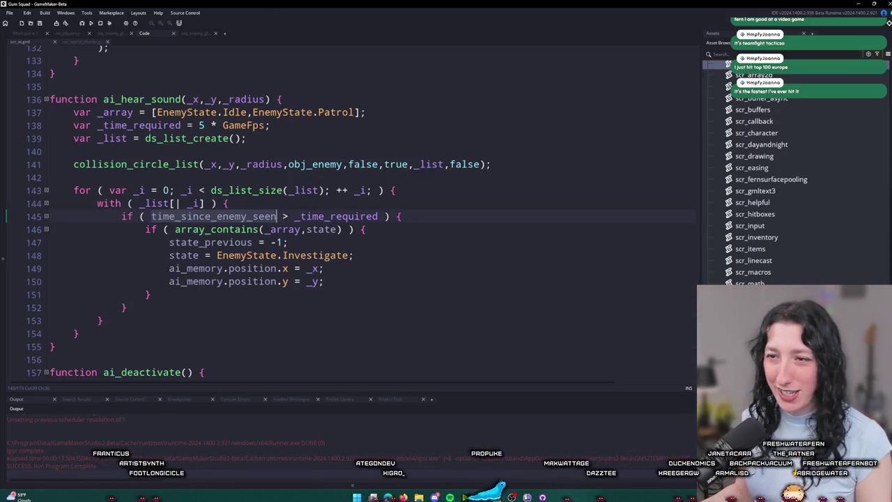
Step: Review lines 145–147 of ai_hear_sound, selecting the word state on line 146
{"action": "left_click", "coordinate": [601, 218]}
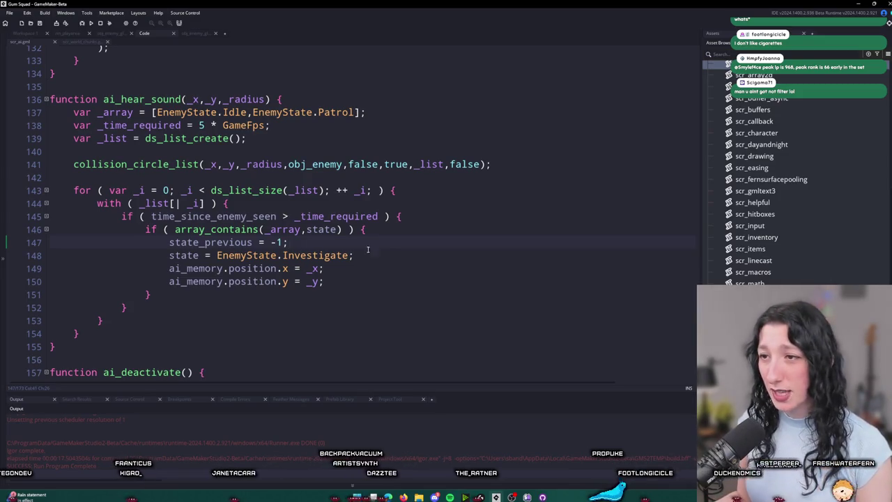
{"action": "right_click", "coordinate": [398, 255]}
{"action": "left_click", "coordinate": [363, 239]}
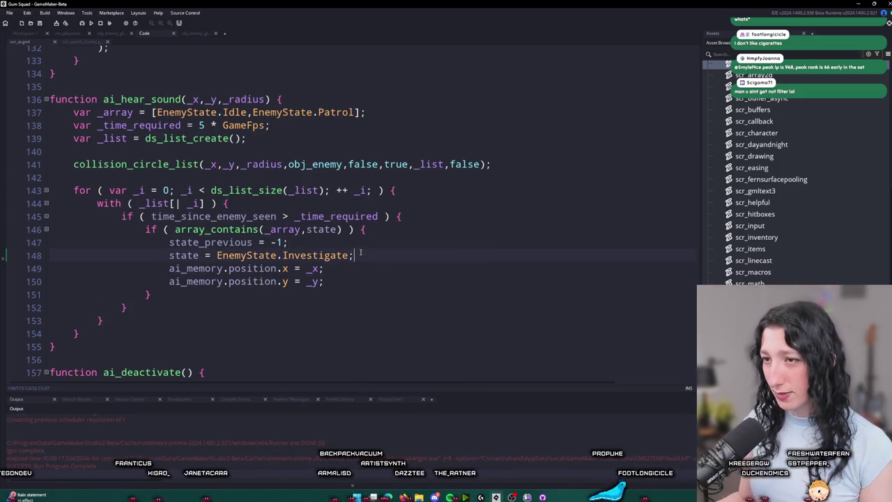
{"action": "left_click", "coordinate": [366, 230]}
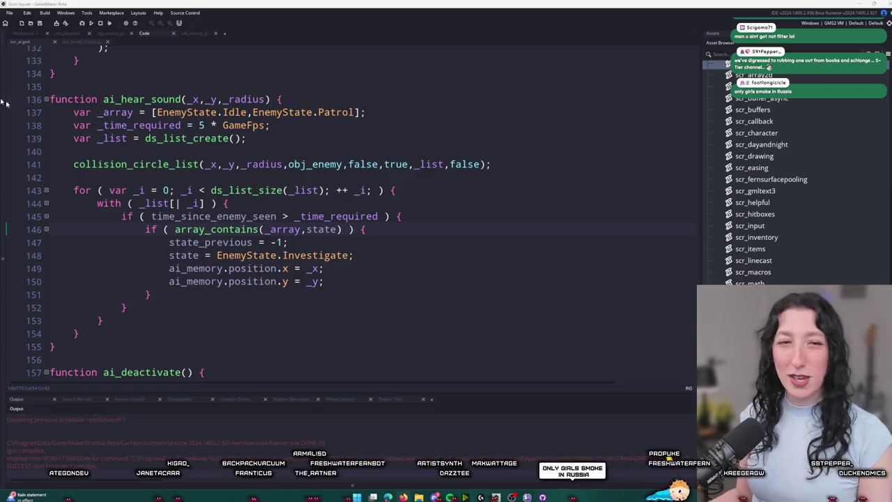
{"action": "left_click", "coordinate": [502, 219]}
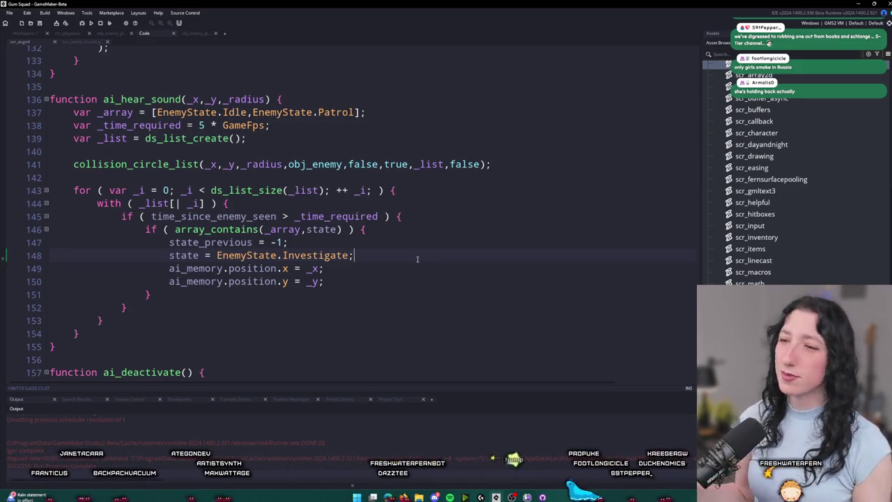
{"action": "left_click", "coordinate": [376, 229]}
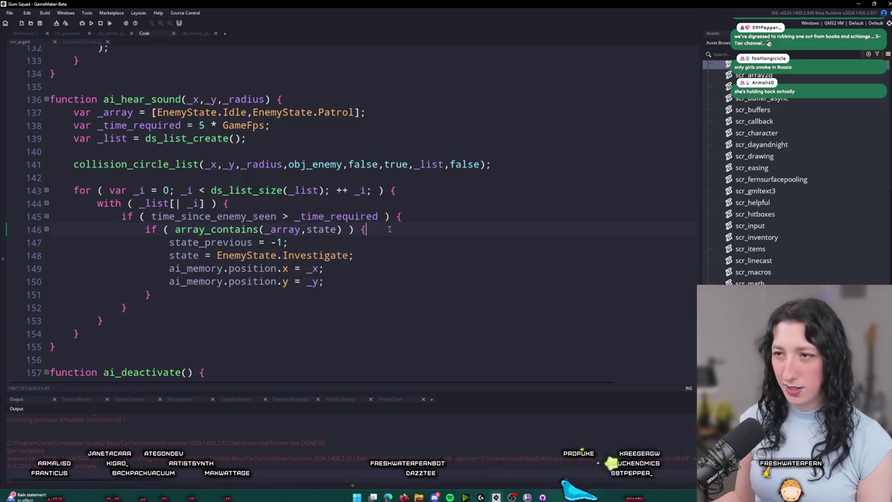
{"action": "left_click", "coordinate": [311, 230]}
{"action": "double_click", "coordinate": [312, 230]}
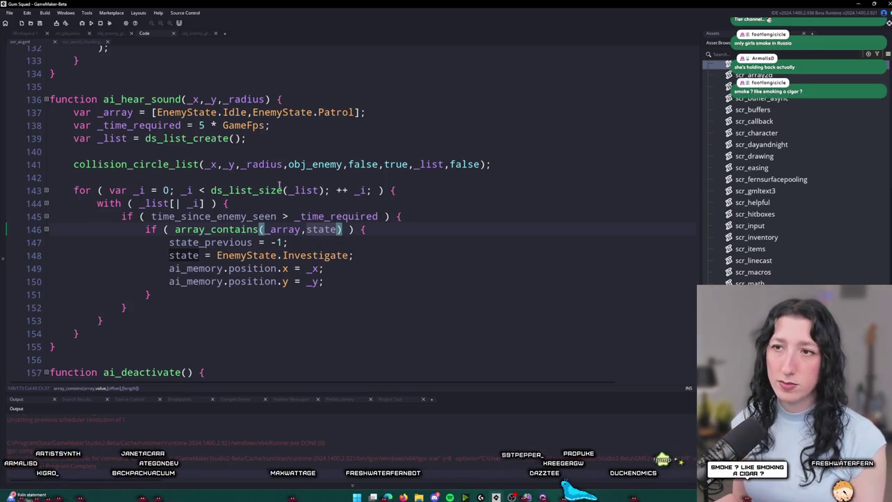
Step: Add EnemyState.FindCover and EnemyState.PeekCorner to line 137's state array and run the game
{"action": "left_click", "coordinate": [356, 112]}
{"action": "type", "text": ",ENemy"}
{"action": "key", "text": "BackSpace"}
{"action": "key", "text": "BackSpace"}
{"action": "key", "text": "BackSpace"}
{"action": "type", "text": "e"}
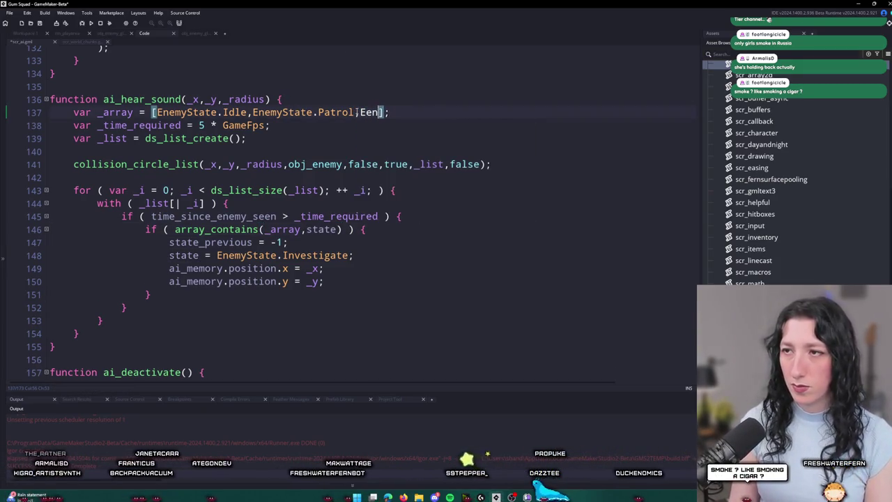
{"action": "key", "text": "BackSpace"}
{"action": "type", "text": "nemyState."}
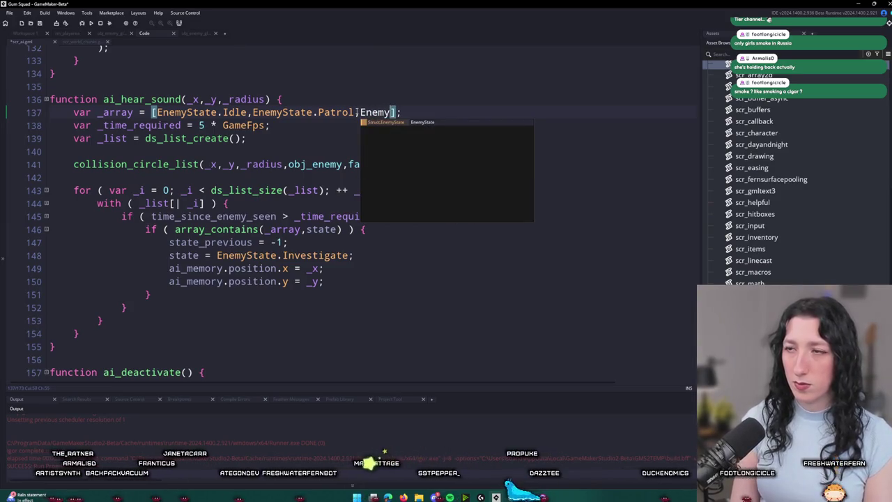
{"action": "type", "text": "Cover"}
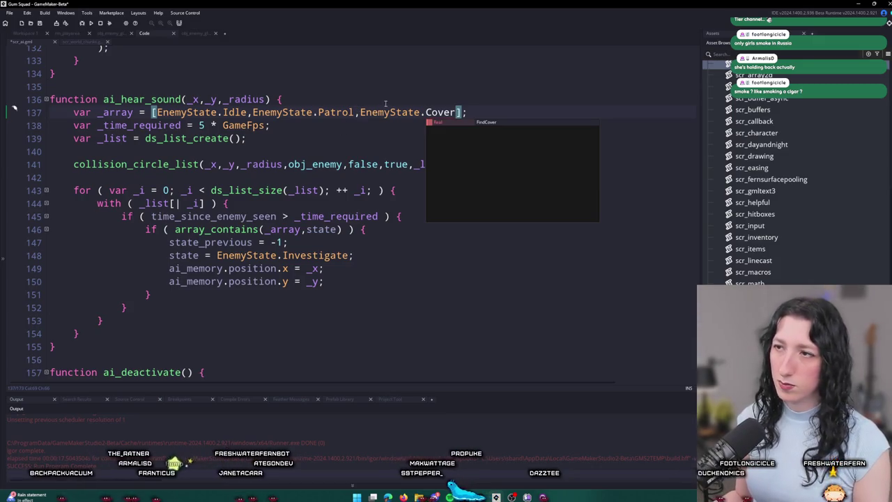
{"action": "key", "text": "Return"}
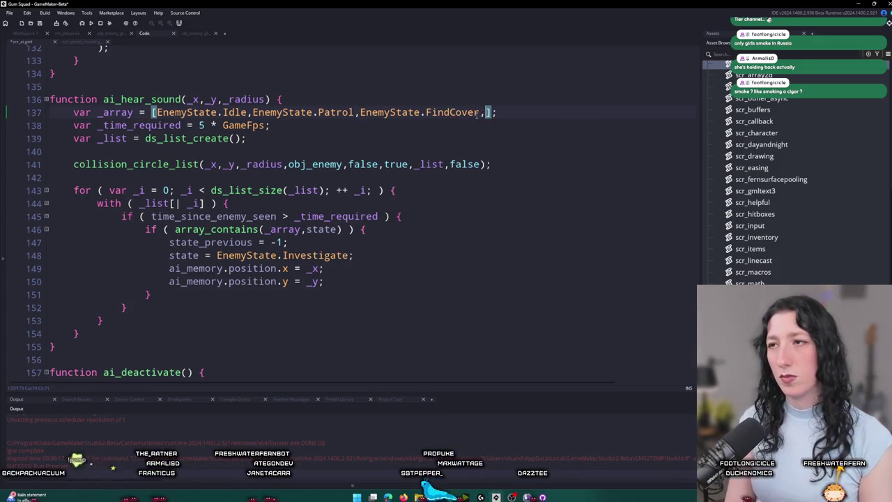
{"action": "type", "text": "Enemy"}
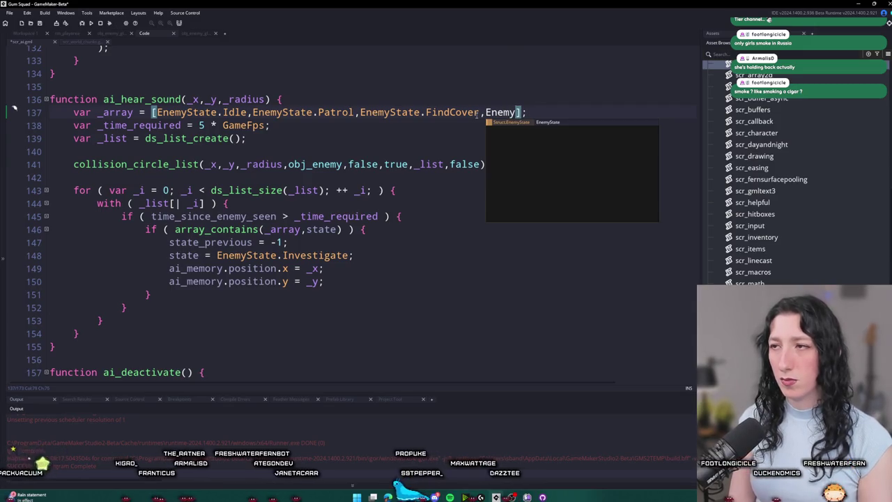
{"action": "type", "text": ".P"}
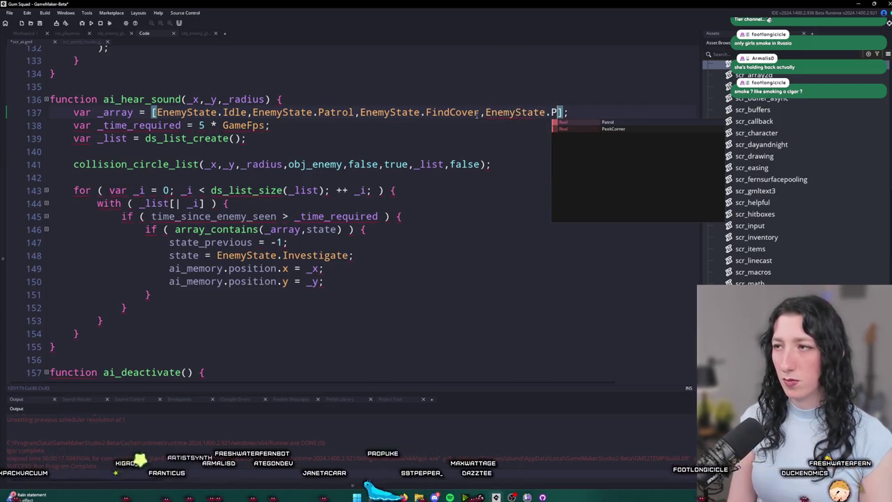
{"action": "type", "text": "e"}
{"action": "key", "text": "Return"}
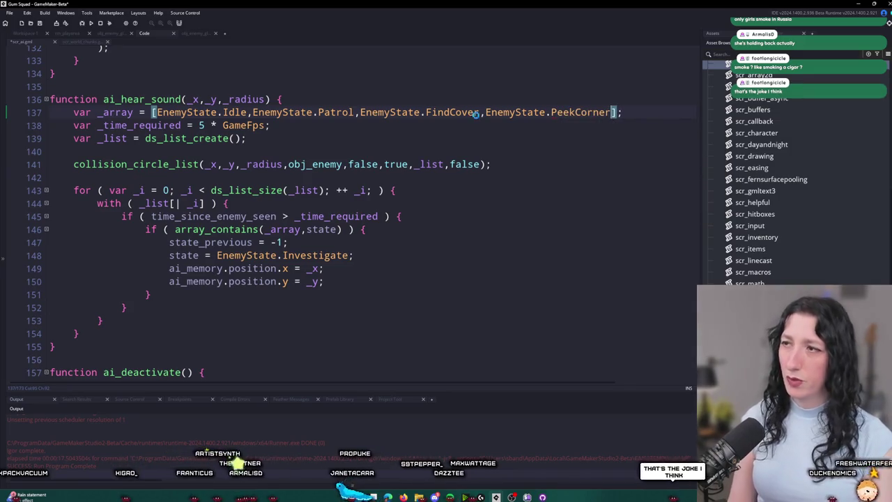
{"action": "key", "text": "F5"}
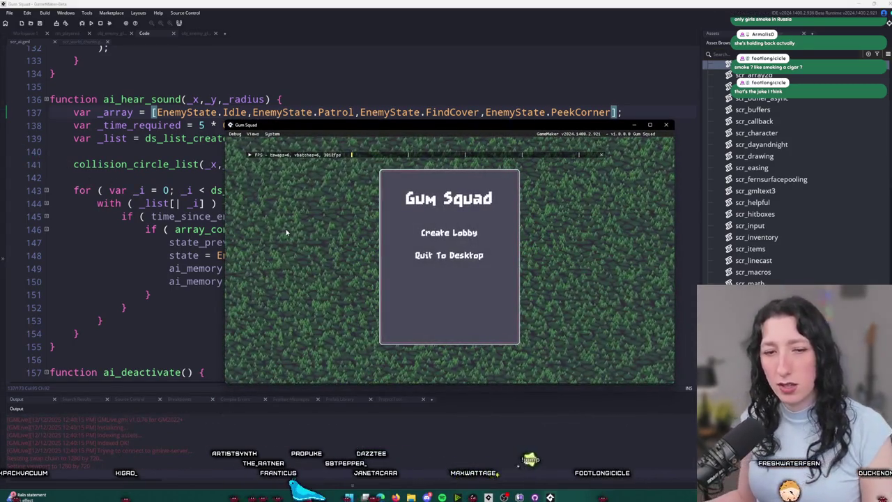
Step: Create a lobby and walk the character left, down and right
{"action": "left_click", "coordinate": [411, 234]}
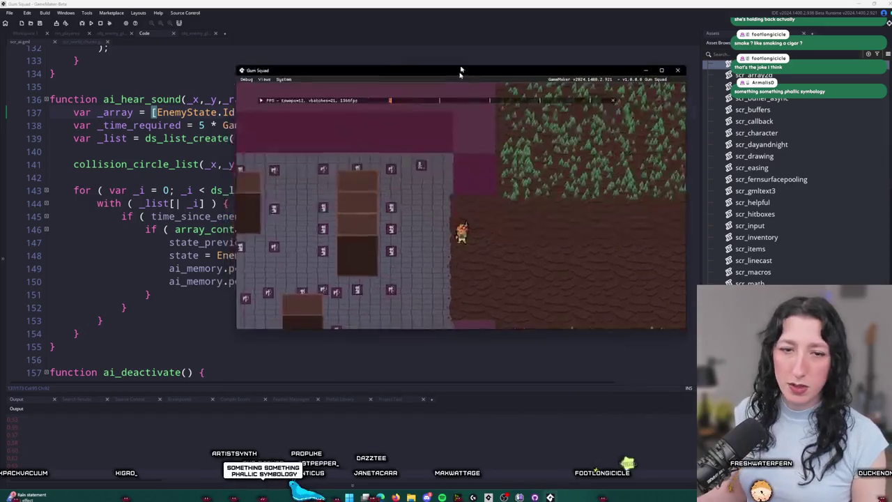
{"action": "key", "text": "a"}
{"action": "key", "text": "s"}
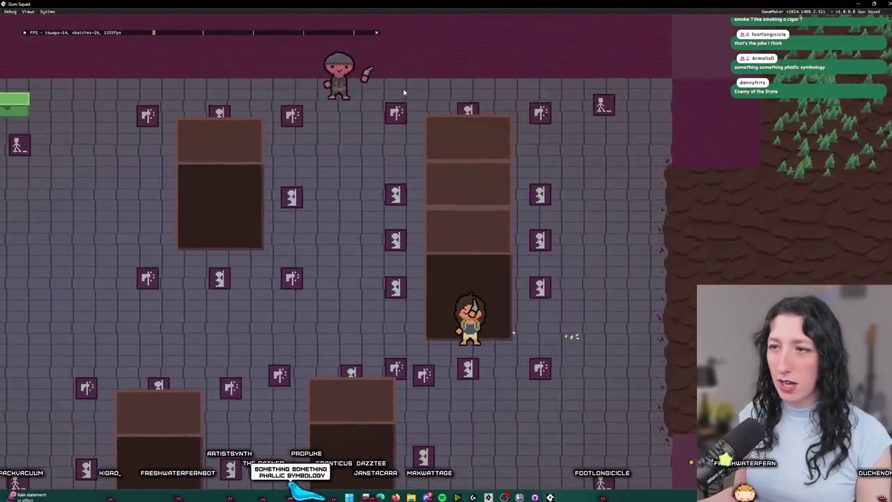
{"action": "key", "text": "d"}
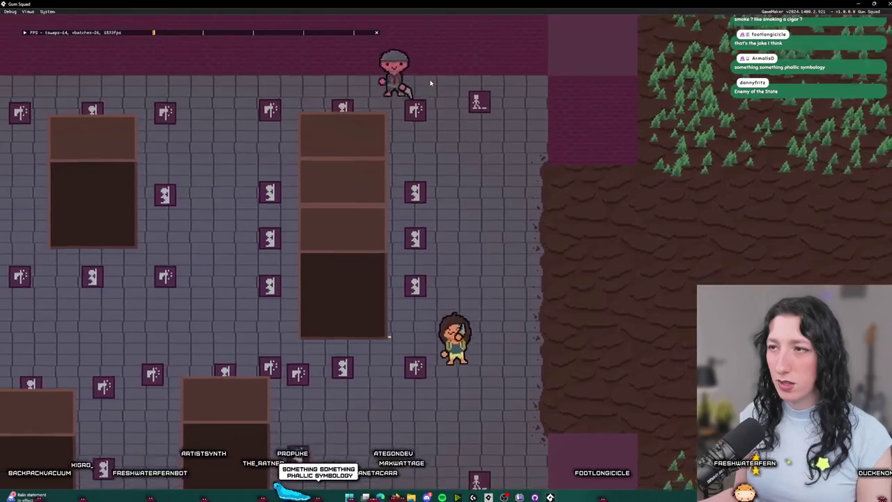
{"action": "key", "text": "a"}
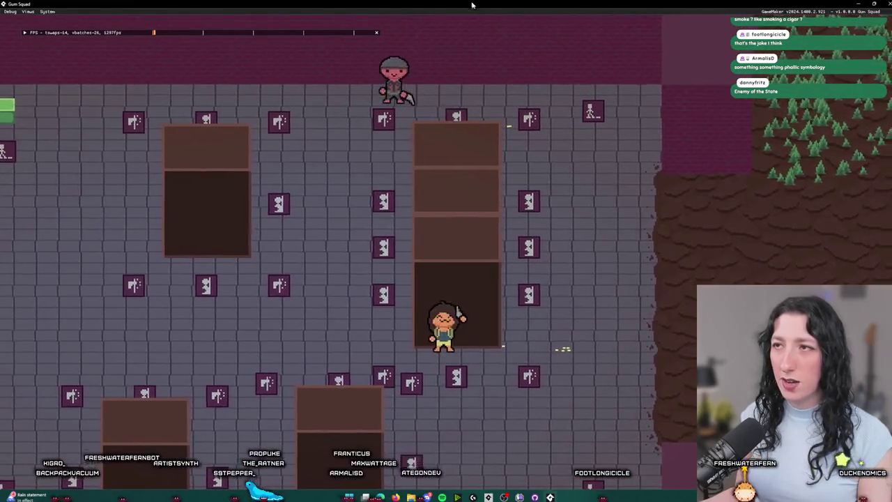
Step: Leave fullscreen, walk toward the enemy, and abort the game after its code error
{"action": "key", "text": "F11"}
{"action": "key", "text": "w"}
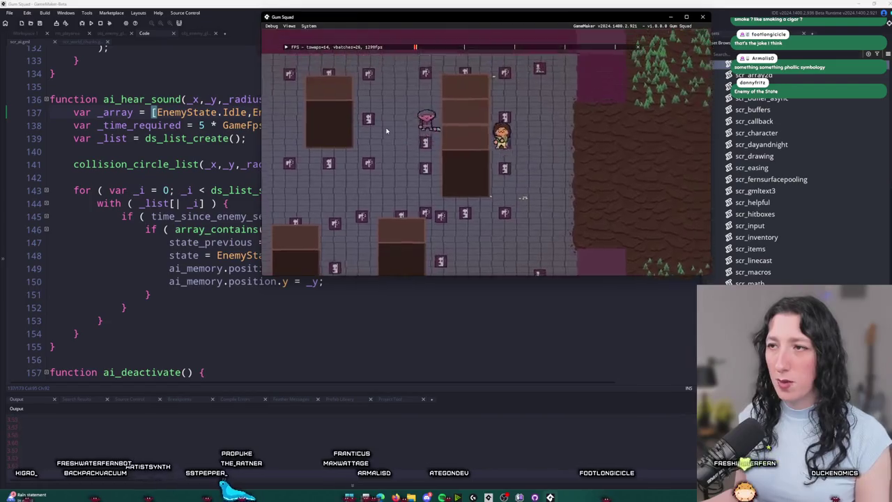
{"action": "key", "text": "s"}
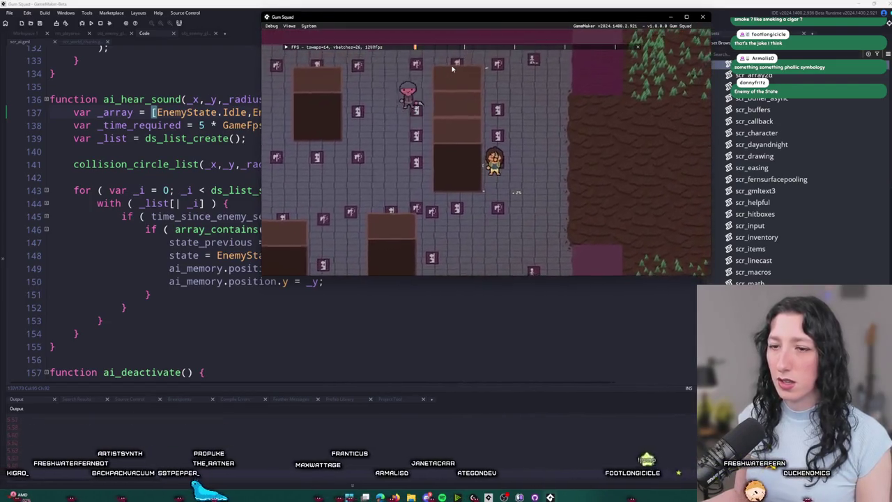
{"action": "key", "text": "a"}
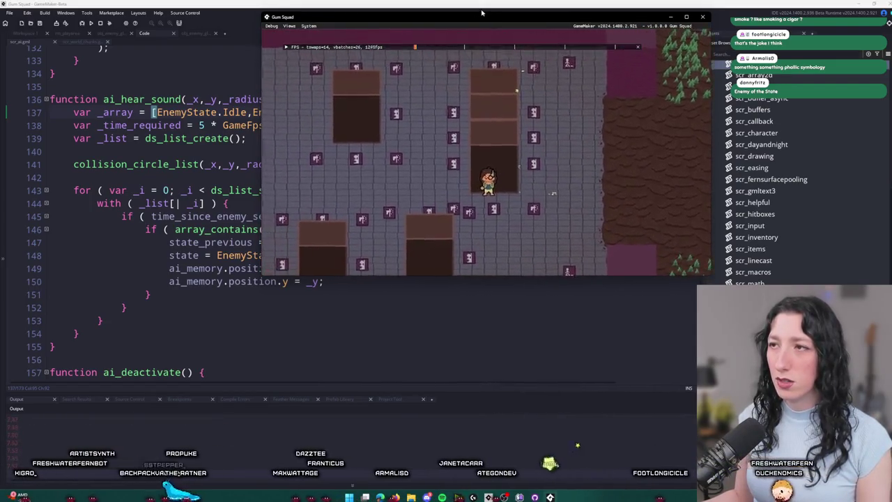
{"action": "left_click", "coordinate": [361, 329]}
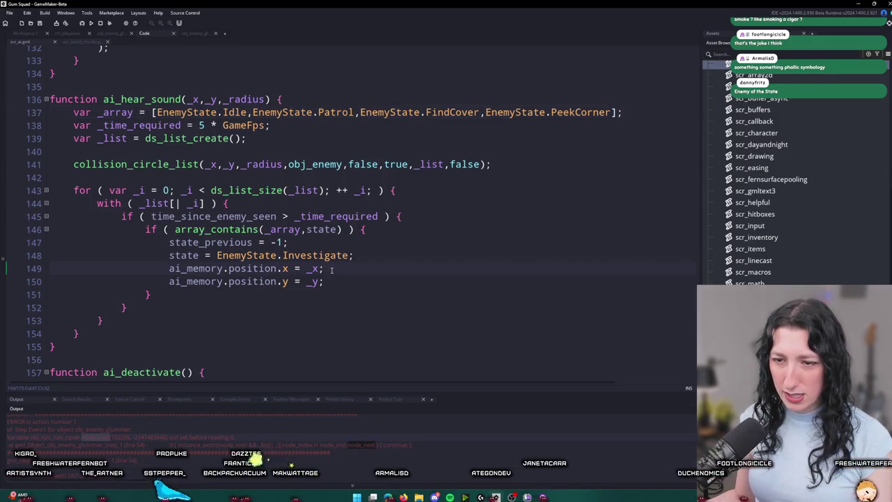
Step: Search the whole project for node_next and jump to its use in the enemy Step event
{"action": "key", "text": "ctrl+shift+f"}
{"action": "key", "text": "Return"}
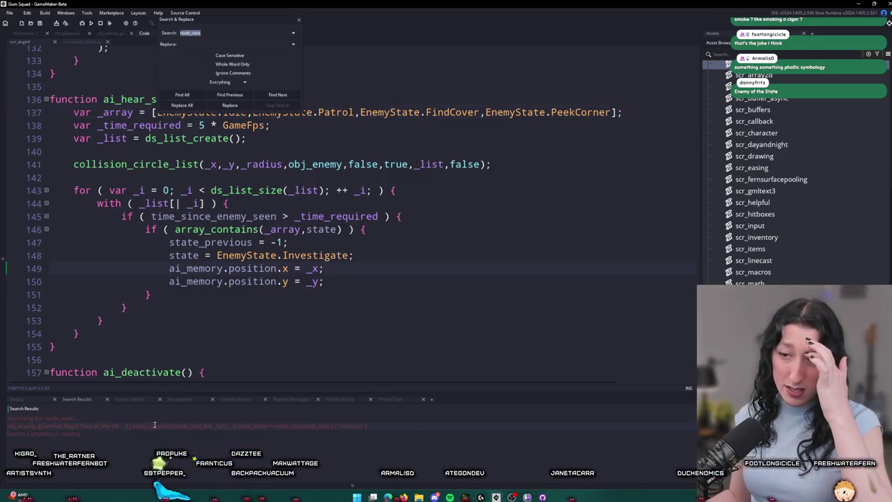
{"action": "double_click", "coordinate": [69, 424]}
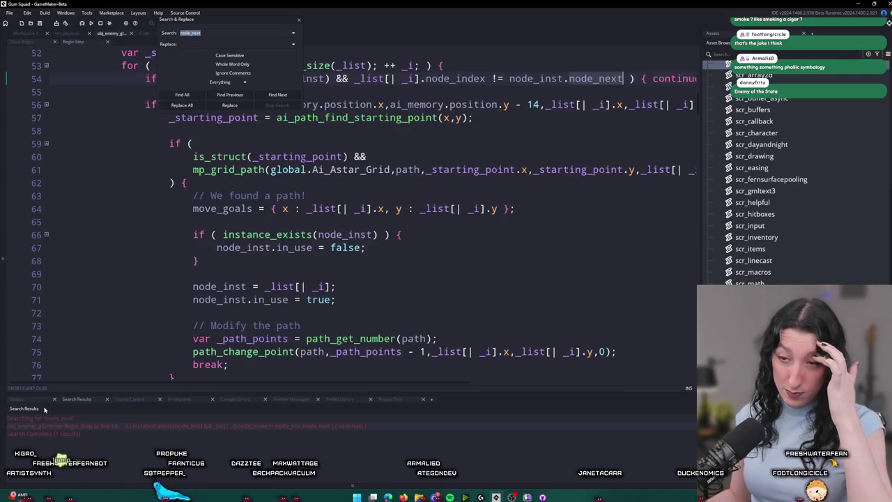
{"action": "scroll", "coordinate": [167, 217], "scroll_direction": "up", "scroll_amount": 3}
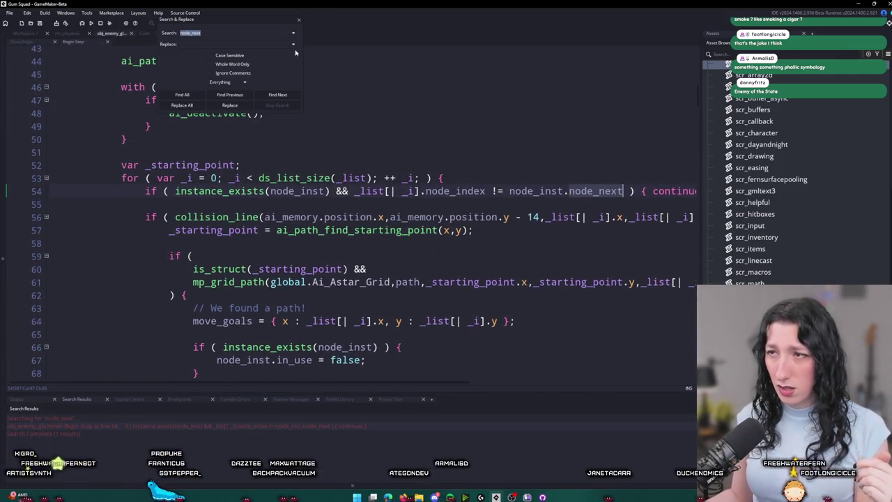
Step: Inspect the node_inst and node_next references on line 54, then switch to Workspace 1
{"action": "left_click", "coordinate": [298, 22]}
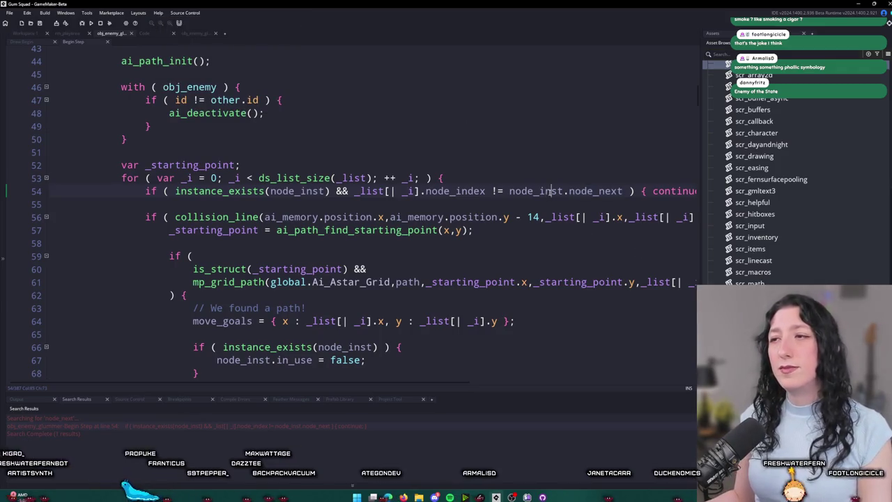
{"action": "left_click", "coordinate": [563, 191]}
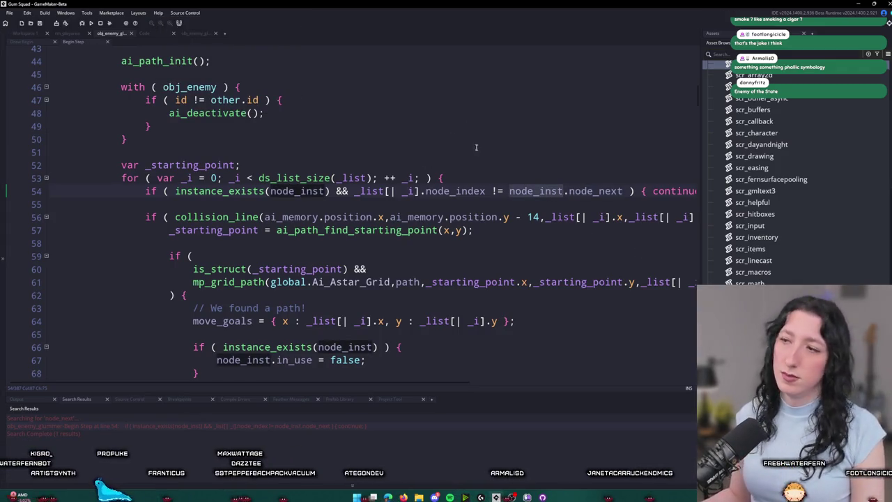
{"action": "left_click", "coordinate": [623, 191]}
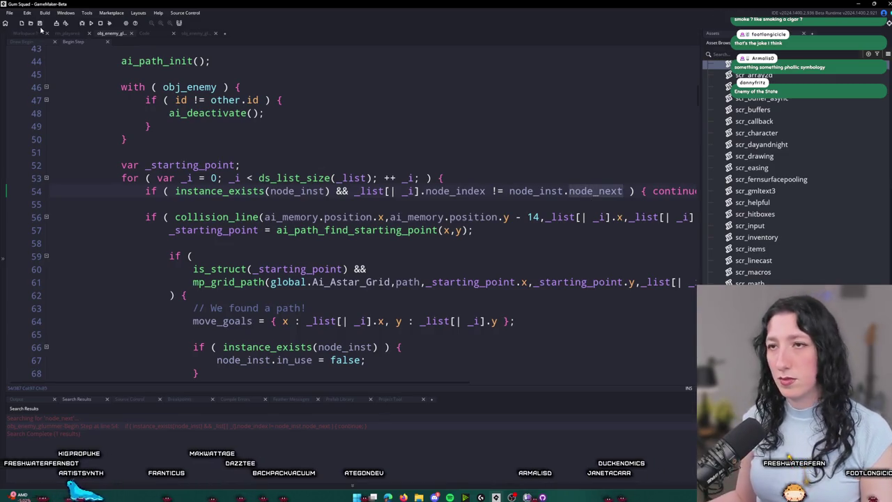
{"action": "scroll", "coordinate": [249, 244], "scroll_direction": "up", "scroll_amount": 3}
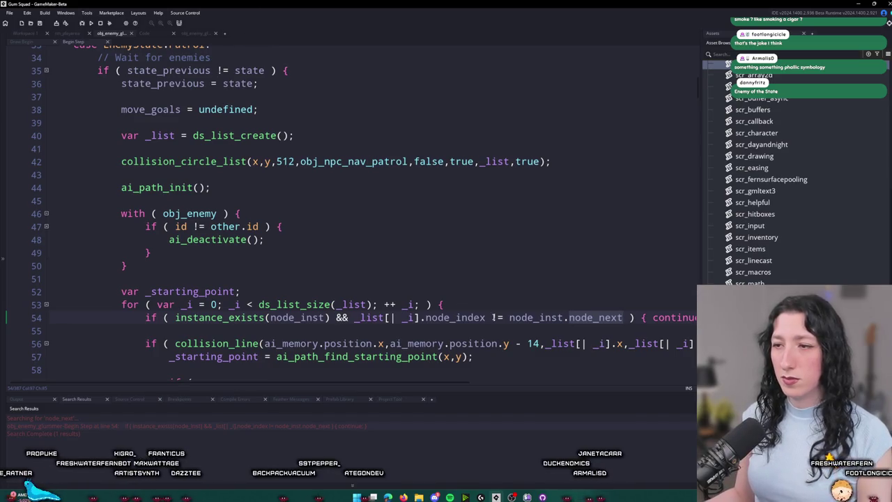
{"action": "left_click", "coordinate": [32, 35]}
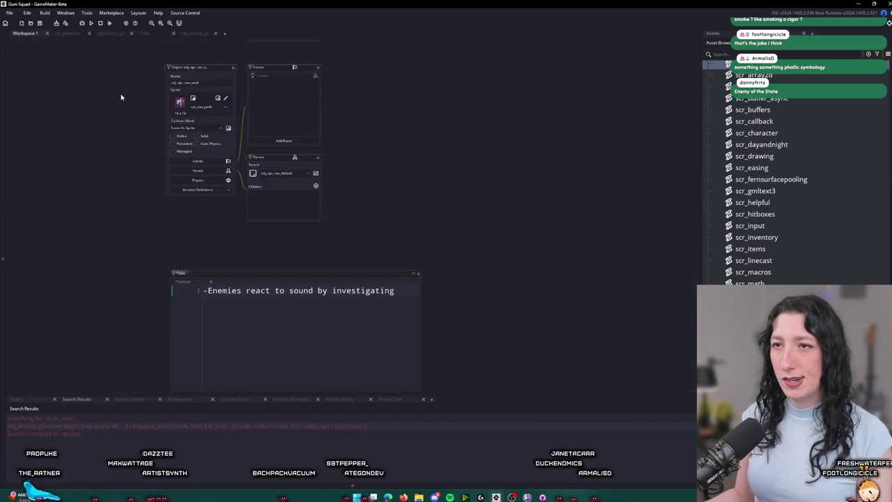
Step: Start a new lobby in Gum Squad, maximize the game, and equip the first weapon
{"action": "scroll", "coordinate": [222, 96], "scroll_direction": "up", "scroll_amount": 3}
{"action": "left_click_drag", "start_coordinate": [311, 91], "coordinate": [331, 152]}
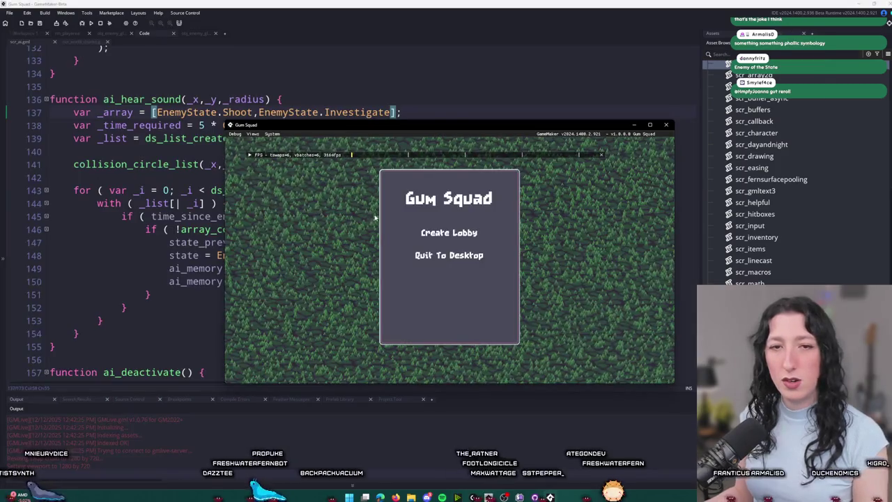
{"action": "left_click", "coordinate": [425, 233]}
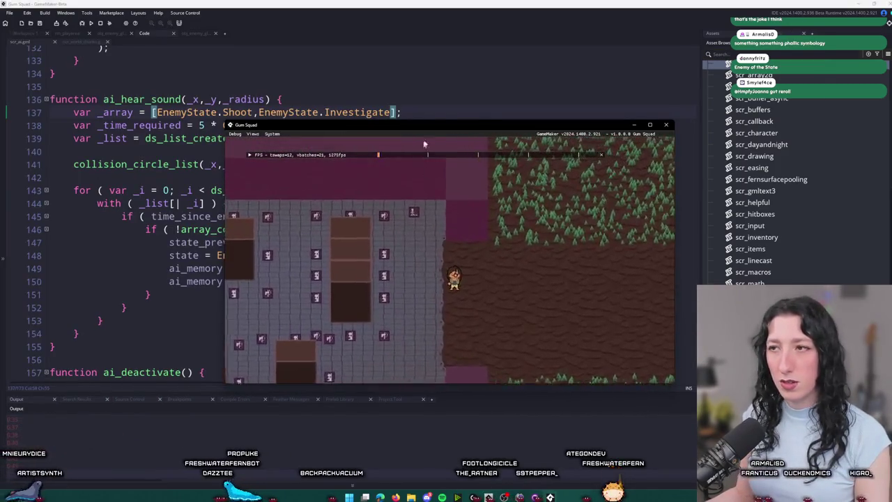
{"action": "double_click", "coordinate": [348, 125]}
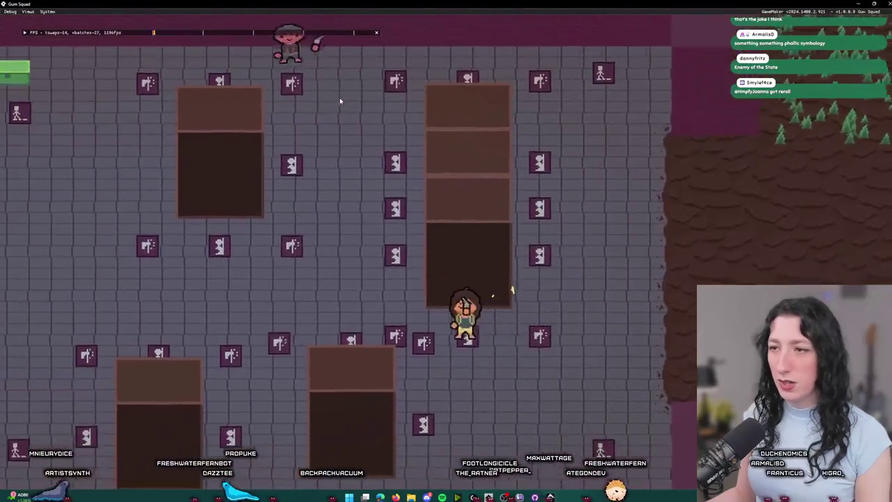
{"action": "key", "text": "Tab"}
{"action": "left_click", "coordinate": [373, 183]}
{"action": "key", "text": "Tab"}
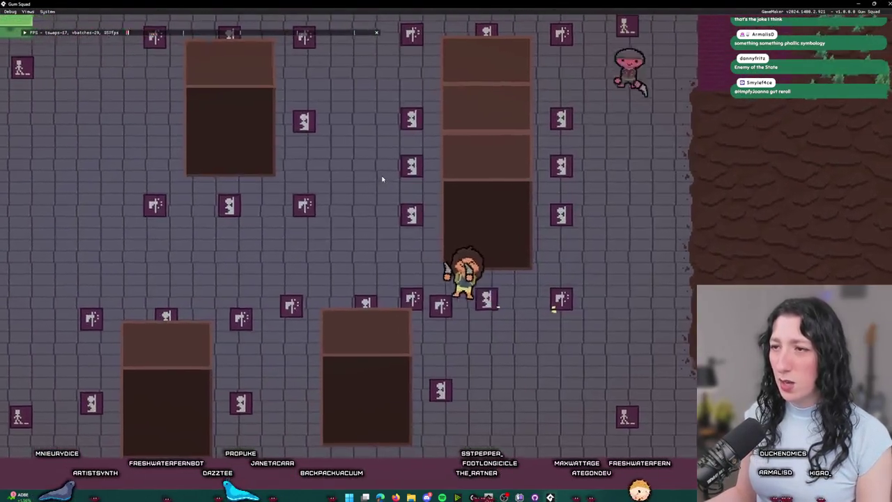
Step: Walk past the shelves and brown block toward the enemy until the node_next code error, then abort
{"action": "key", "text": "w"}
{"action": "key", "text": "d"}
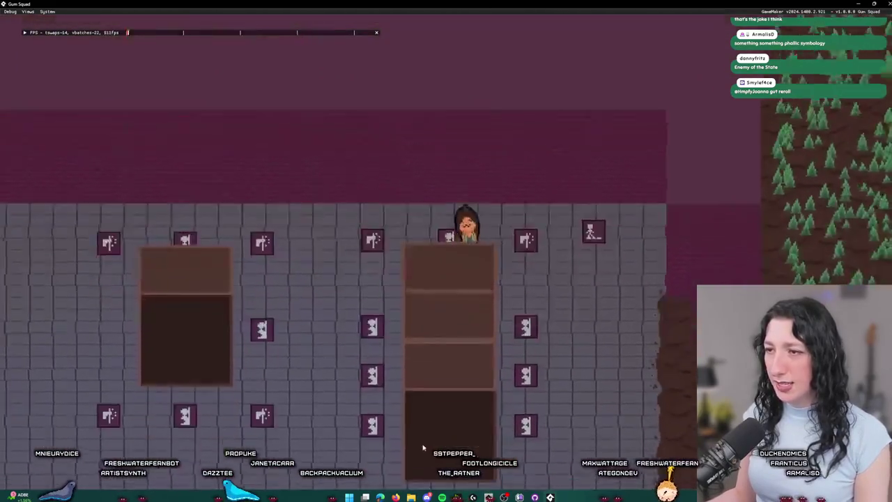
{"action": "key", "text": "s"}
{"action": "key", "text": "s"}
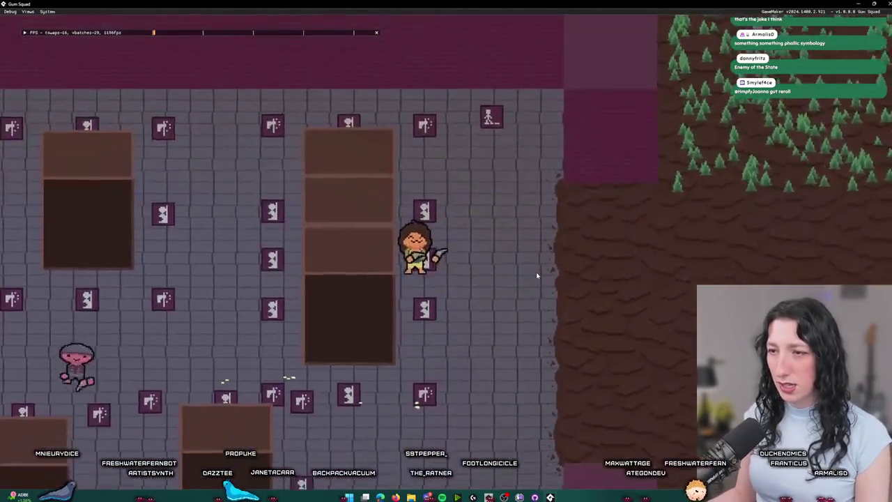
{"action": "key", "text": "w"}
{"action": "key", "text": "a"}
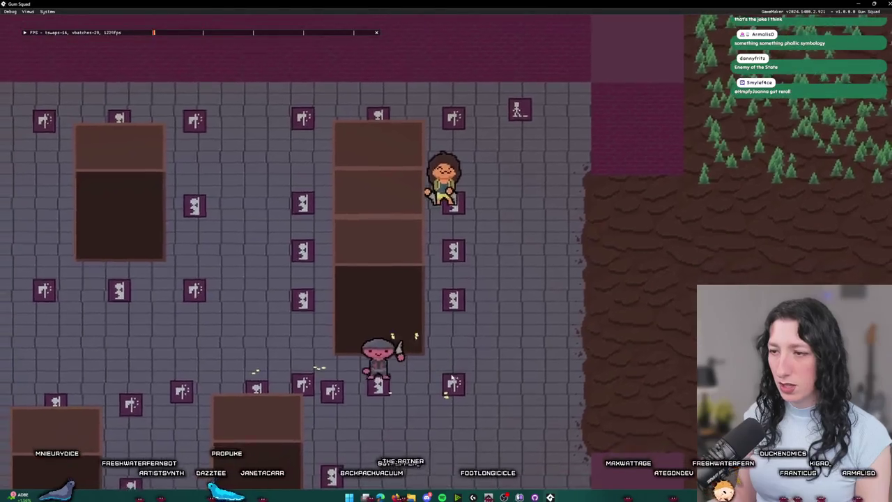
{"action": "key", "text": "d"}
{"action": "key", "text": "s"}
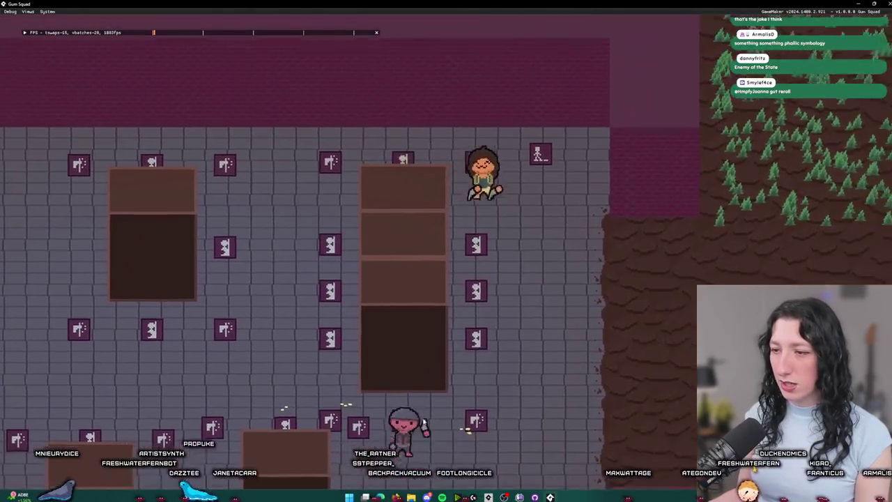
{"action": "key", "text": "a"}
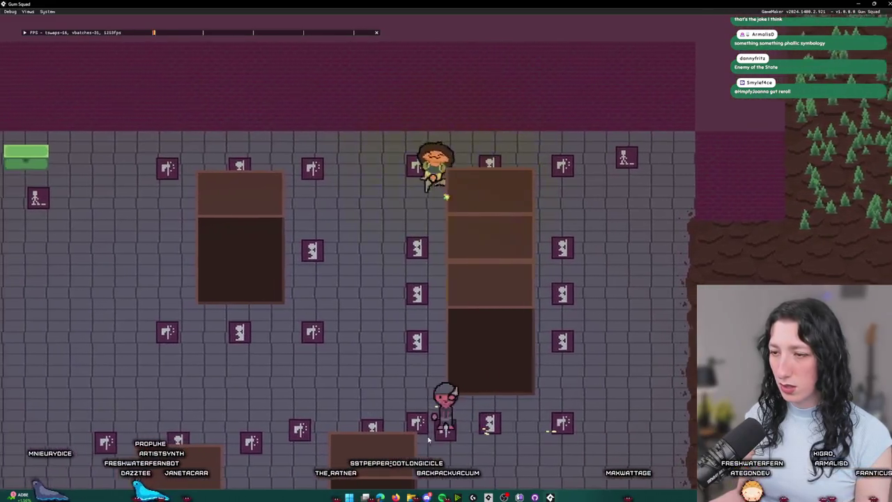
{"action": "key", "text": "a"}
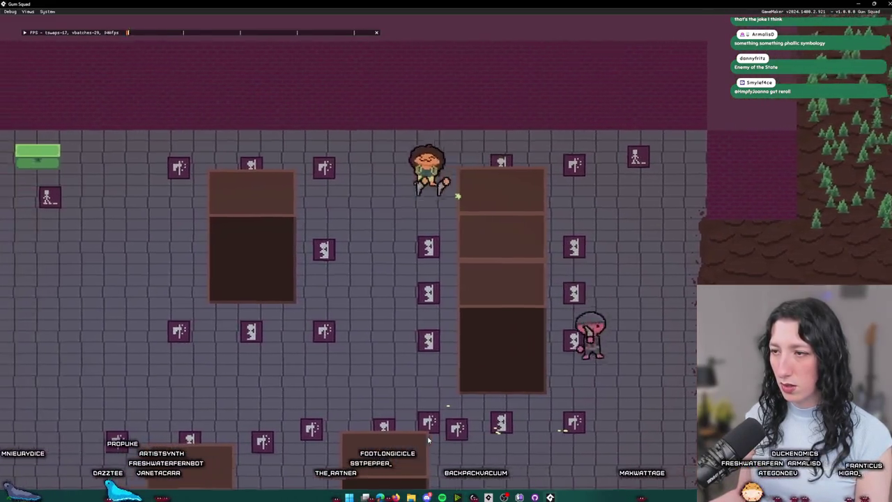
{"action": "key", "text": "a"}
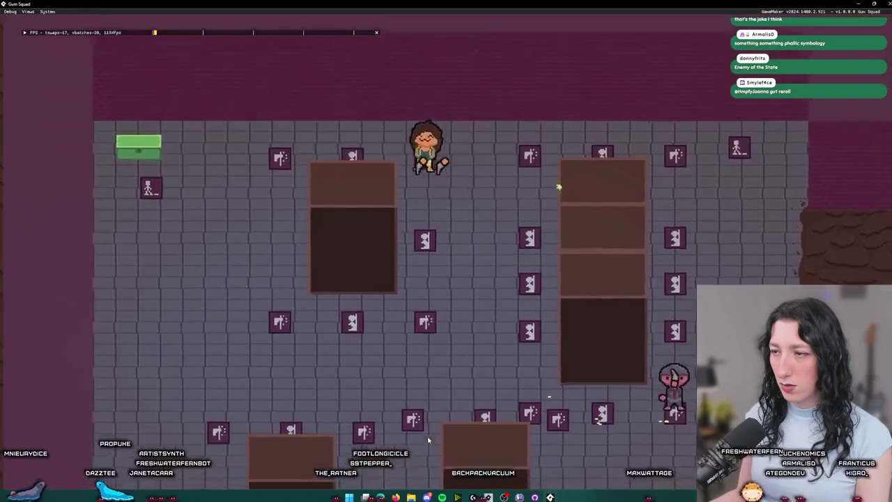
{"action": "key", "text": "s"}
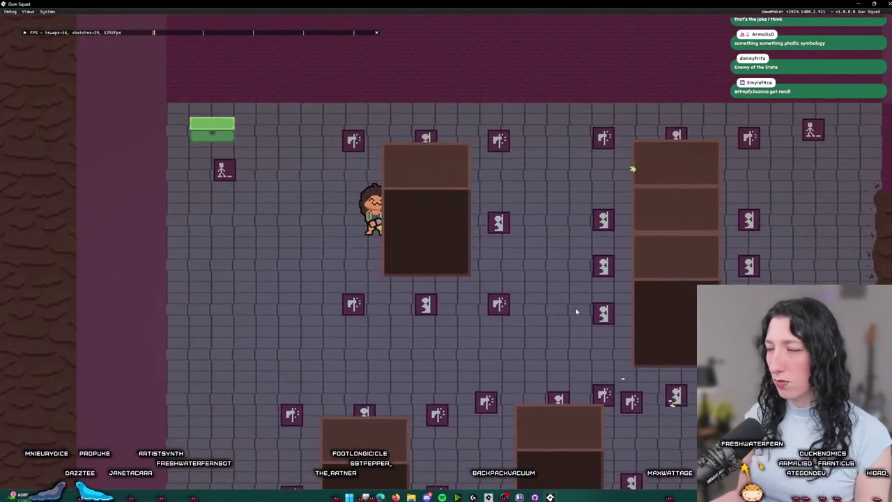
{"action": "key", "text": "s"}
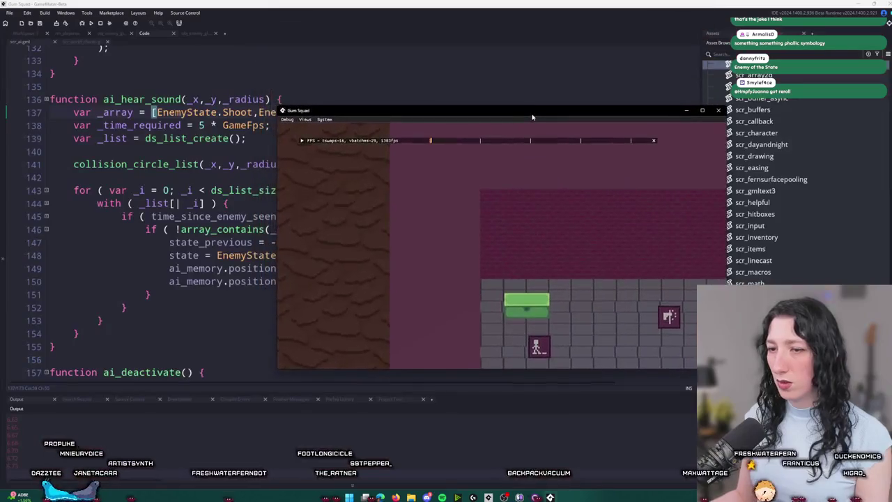
{"action": "key", "text": "w"}
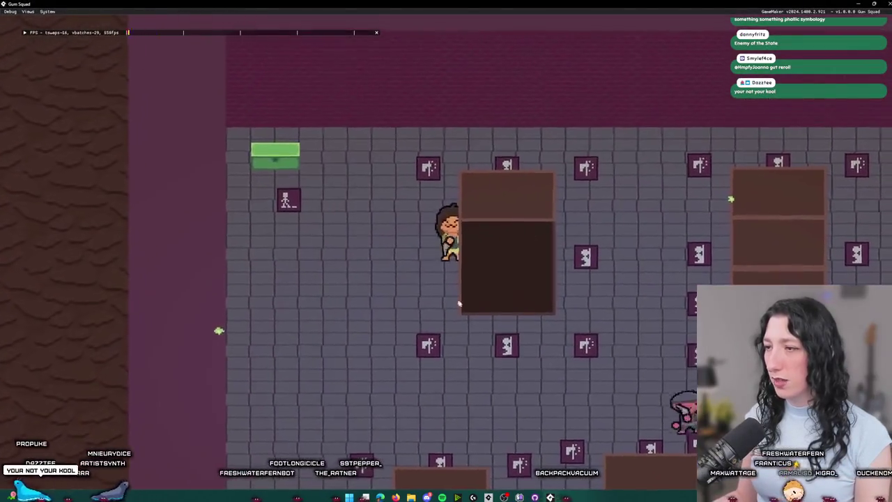
{"action": "key", "text": "d"}
{"action": "key", "text": "w"}
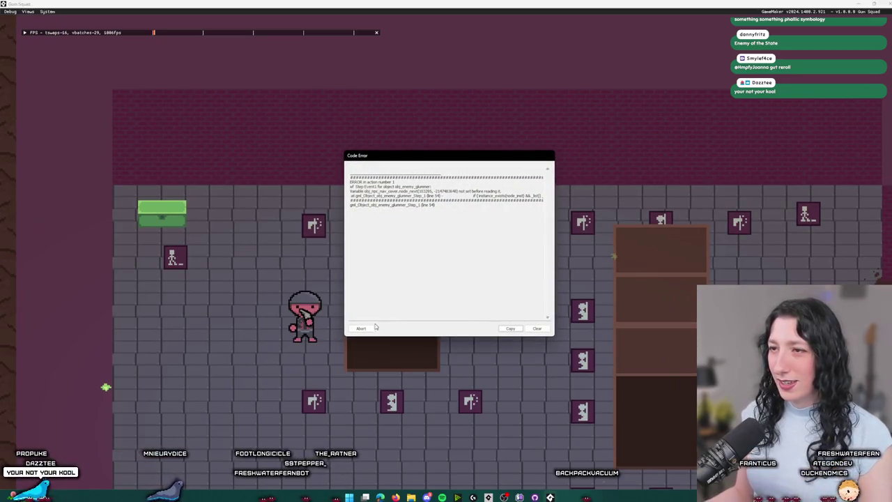
{"action": "left_click", "coordinate": [370, 330]}
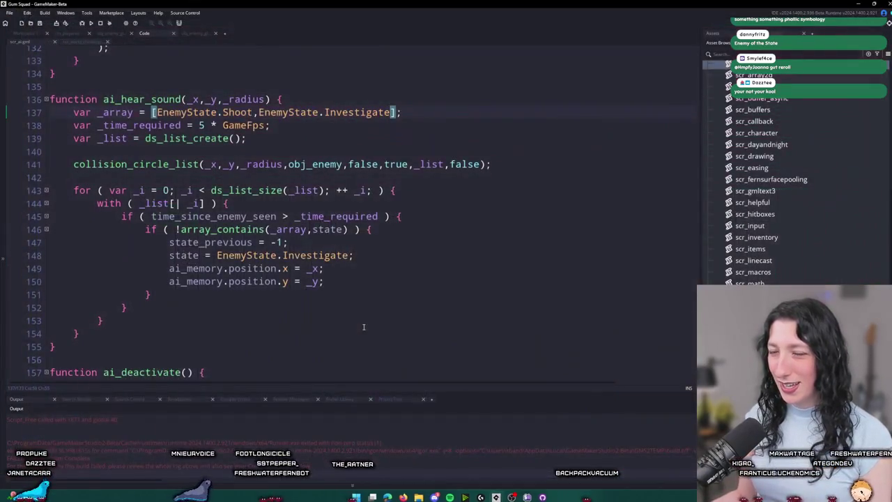
Step: Find the nav node object through the asset search and show its Variable Definitions
{"action": "key", "text": "ctrl+t"}
{"action": "type", "text": "node_c"}
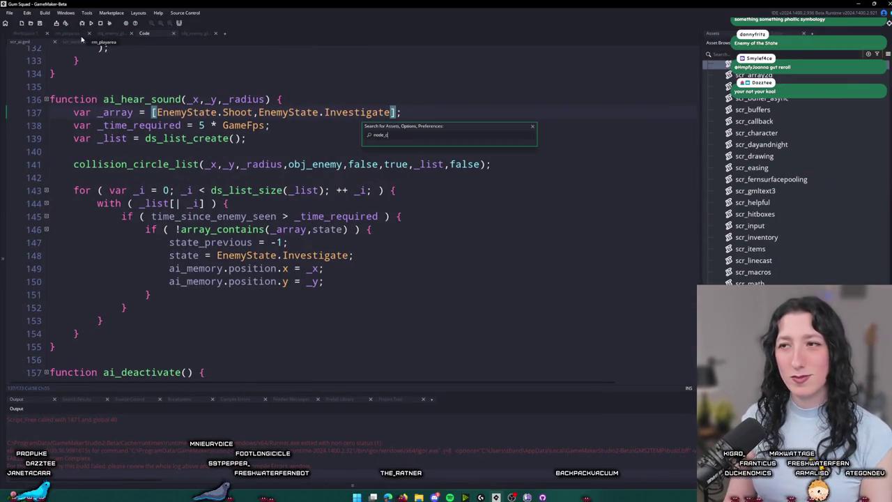
{"action": "key", "text": "BackSpace"}
{"action": "key", "text": "BackSpace"}
{"action": "type", "text": "cover"}
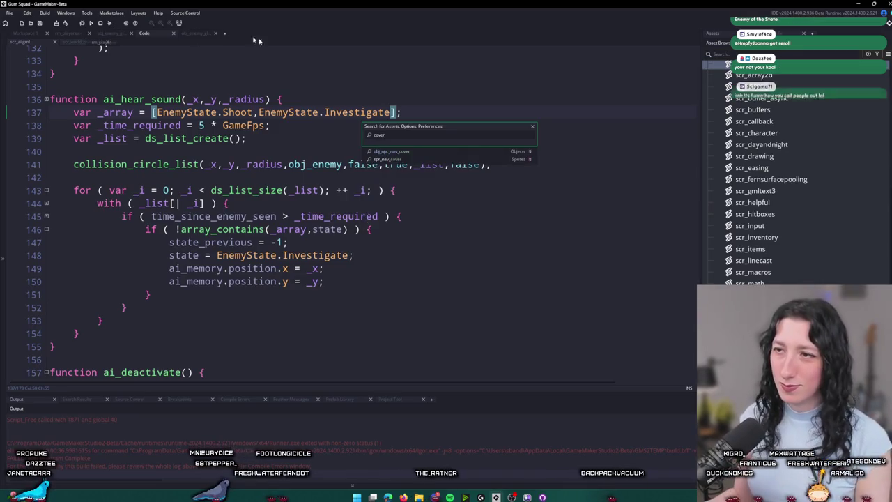
{"action": "key", "text": "Return"}
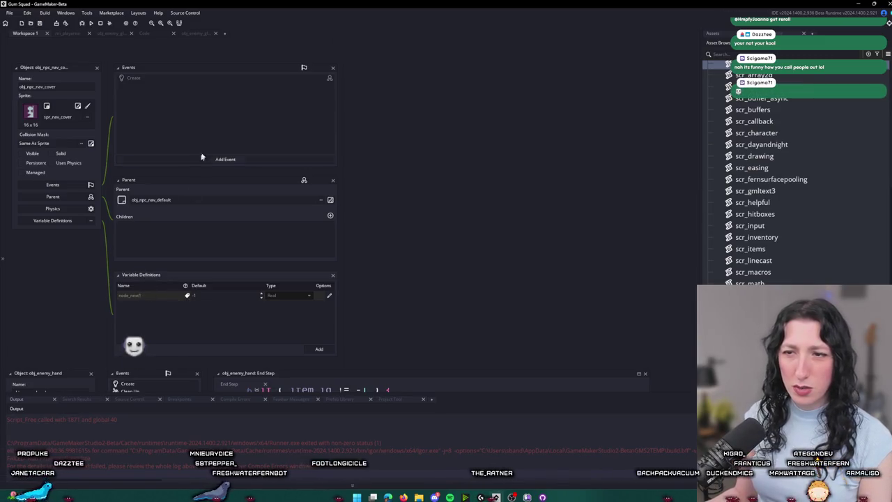
{"action": "scroll", "coordinate": [199, 163], "scroll_direction": "down", "scroll_amount": 10}
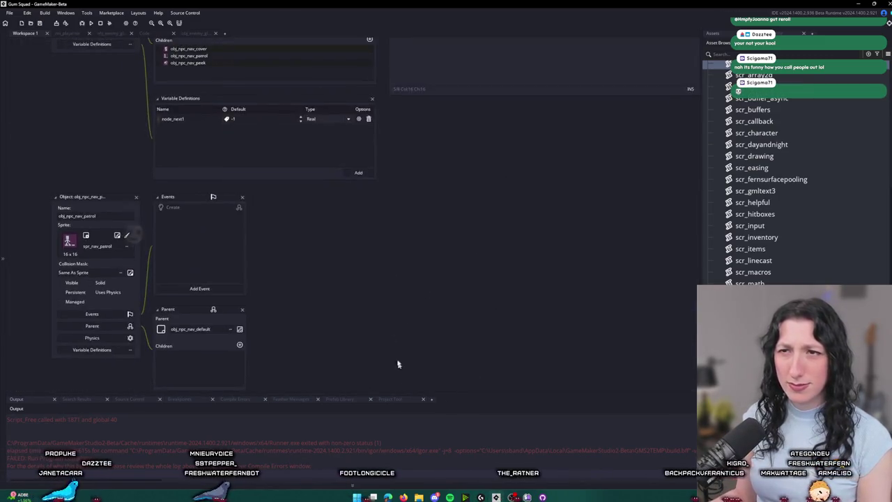
{"action": "scroll", "coordinate": [348, 348], "scroll_direction": "up", "scroll_amount": 4}
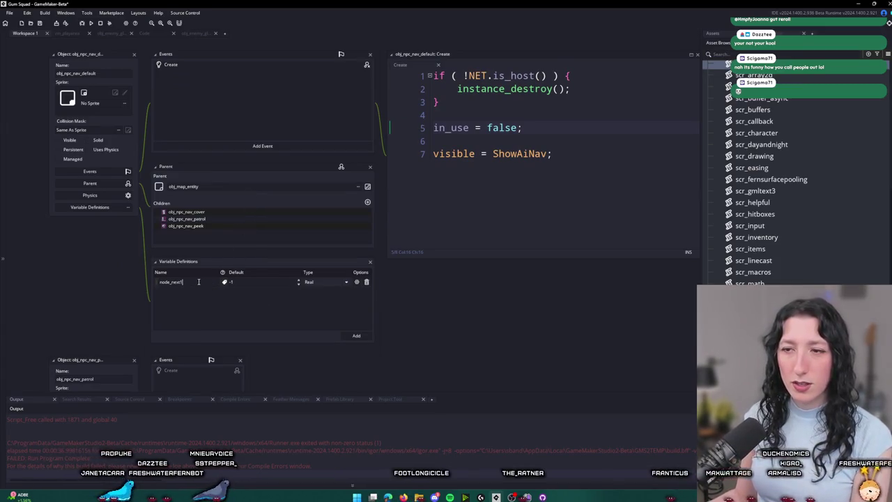
{"action": "type", "text": "1"}
{"action": "scroll", "coordinate": [205, 317], "scroll_direction": "down", "scroll_amount": 2}
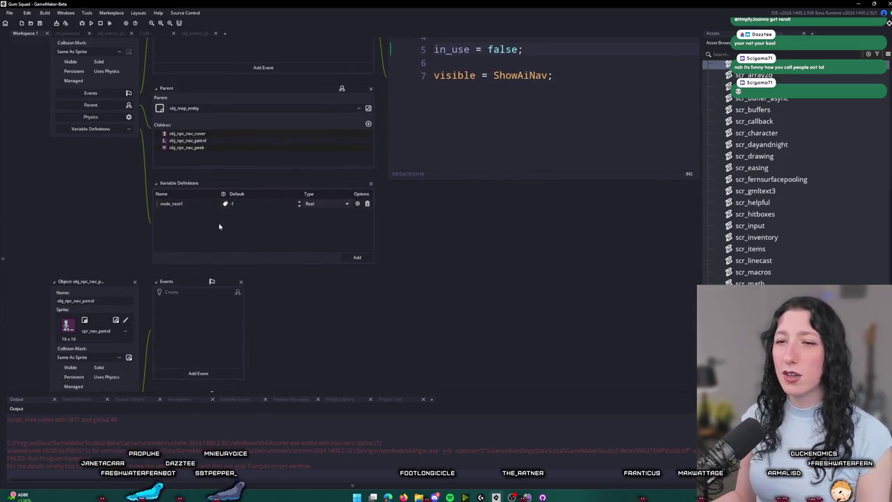
{"action": "scroll", "coordinate": [219, 227], "scroll_direction": "down", "scroll_amount": 3}
{"action": "left_click", "coordinate": [123, 329]}
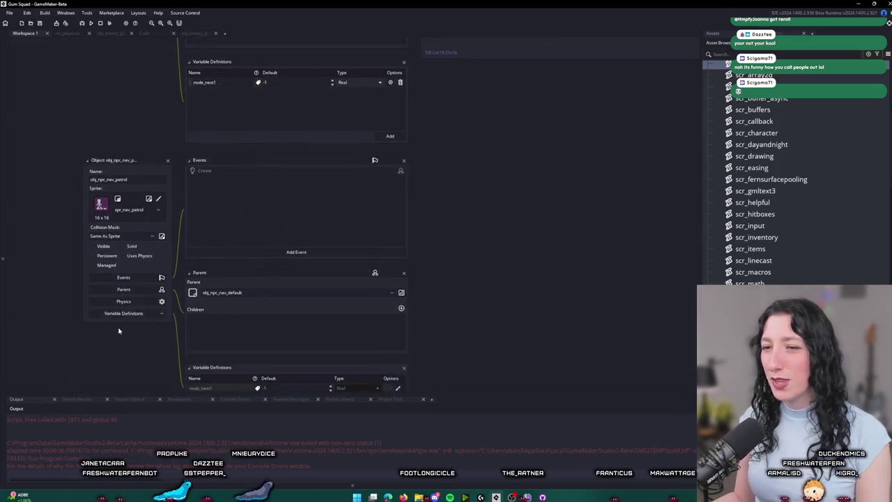
Step: Add a node_index variable (Real, default 0) beside node_next (-1)
{"action": "scroll", "coordinate": [201, 300], "scroll_direction": "down", "scroll_amount": 3}
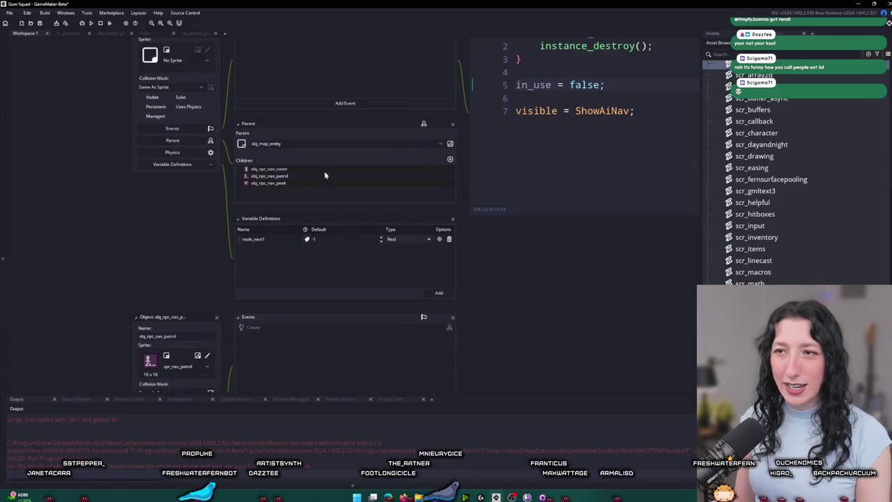
{"action": "scroll", "coordinate": [300, 230], "scroll_direction": "down", "scroll_amount": 3}
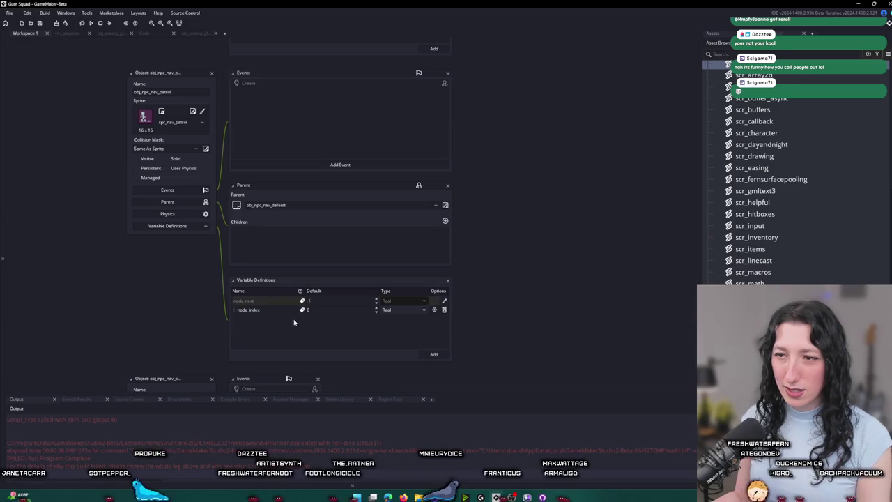
{"action": "scroll", "coordinate": [296, 207], "scroll_direction": "down", "scroll_amount": 1}
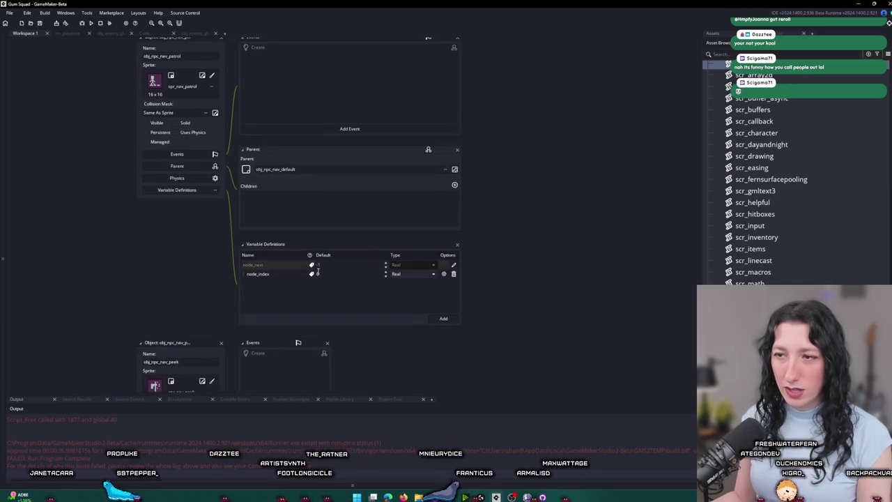
{"action": "left_click", "coordinate": [245, 274]}
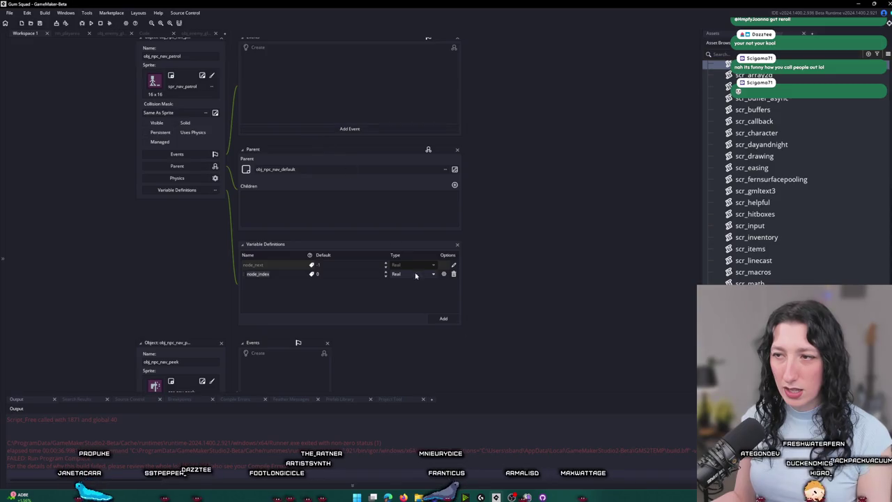
{"action": "scroll", "coordinate": [452, 278], "scroll_direction": "up", "scroll_amount": 4}
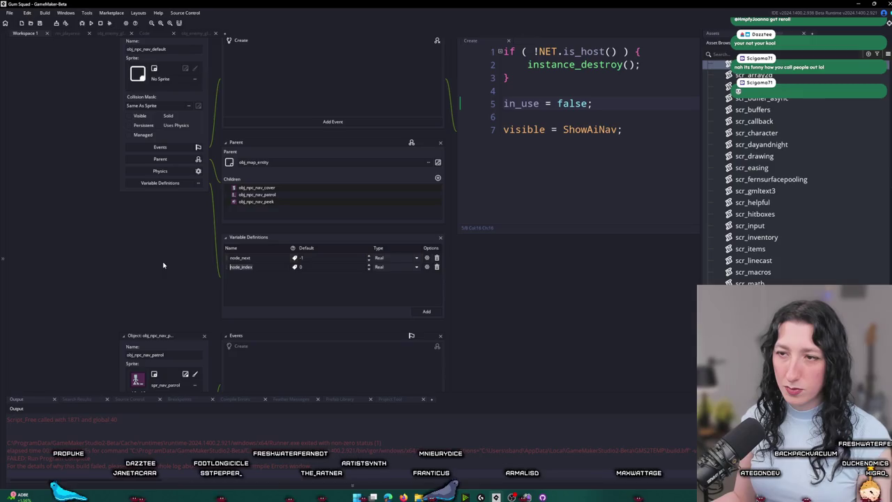
Step: Search the project for node_index, then open the rm_playarea room
{"action": "key", "text": "ctrl+shift+f"}
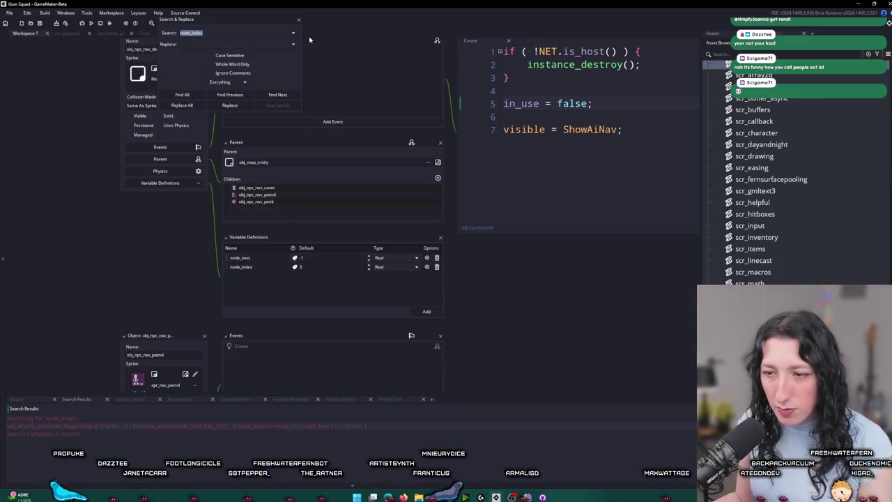
{"action": "key", "text": "Escape"}
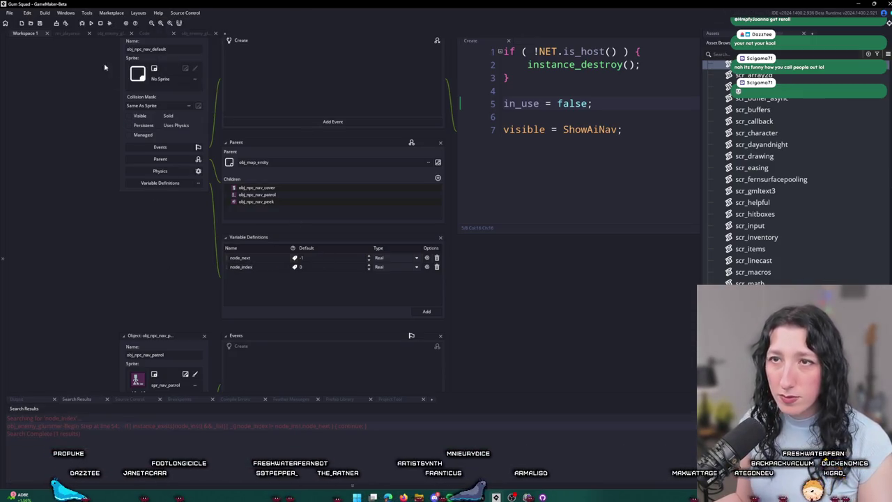
{"action": "left_click", "coordinate": [76, 35]}
{"action": "scroll", "coordinate": [225, 137], "scroll_direction": "up", "scroll_amount": 5}
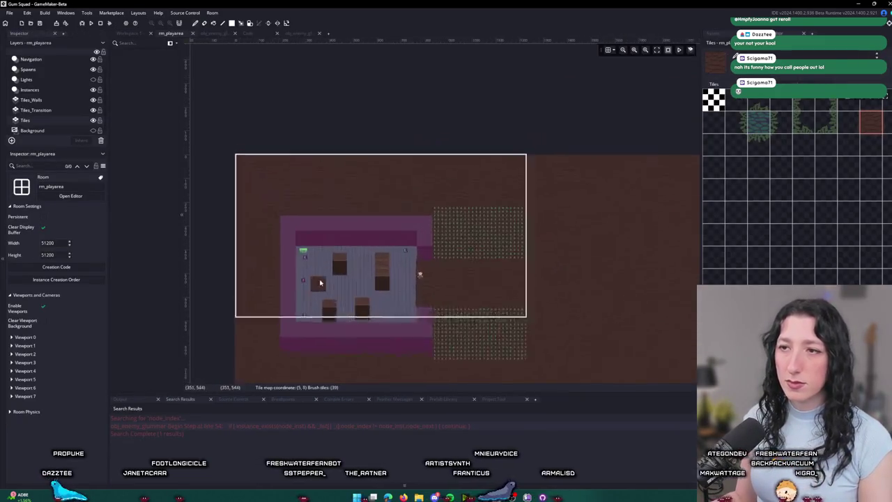
Step: On the Navigation layer, open the first patrol node's variables and edit its node_next
{"action": "scroll", "coordinate": [322, 276], "scroll_direction": "up", "scroll_amount": 2}
{"action": "left_click", "coordinate": [56, 70]}
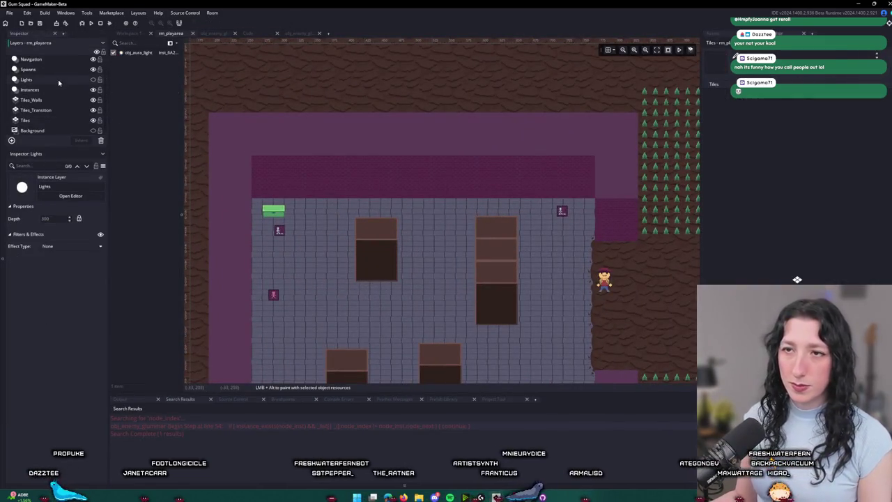
{"action": "left_click", "coordinate": [59, 60]}
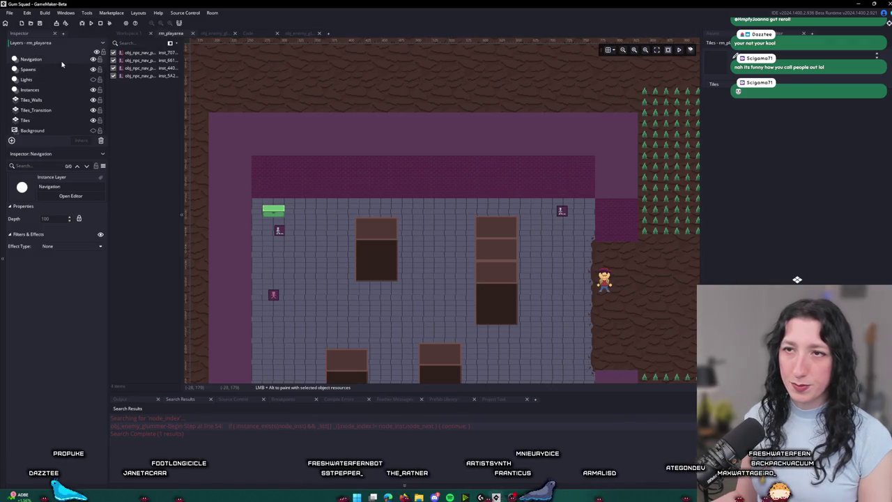
{"action": "double_click", "coordinate": [133, 54]}
{"action": "left_click", "coordinate": [288, 109]}
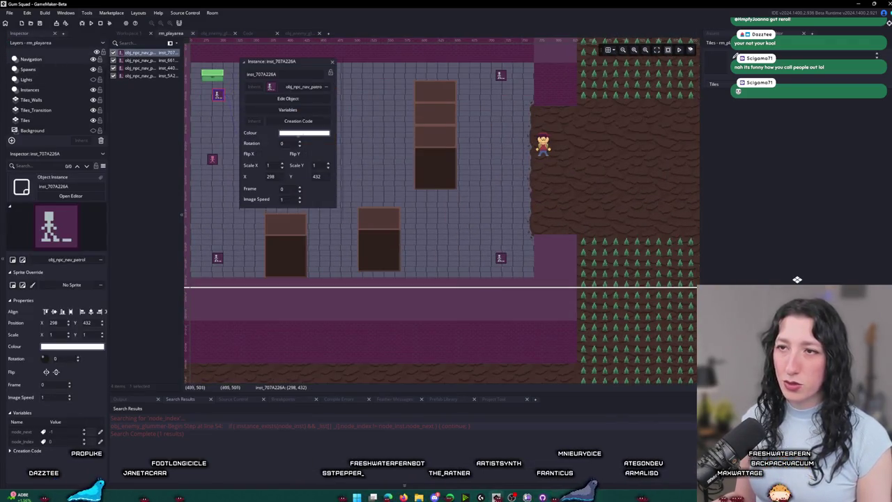
{"action": "left_click", "coordinate": [538, 186]}
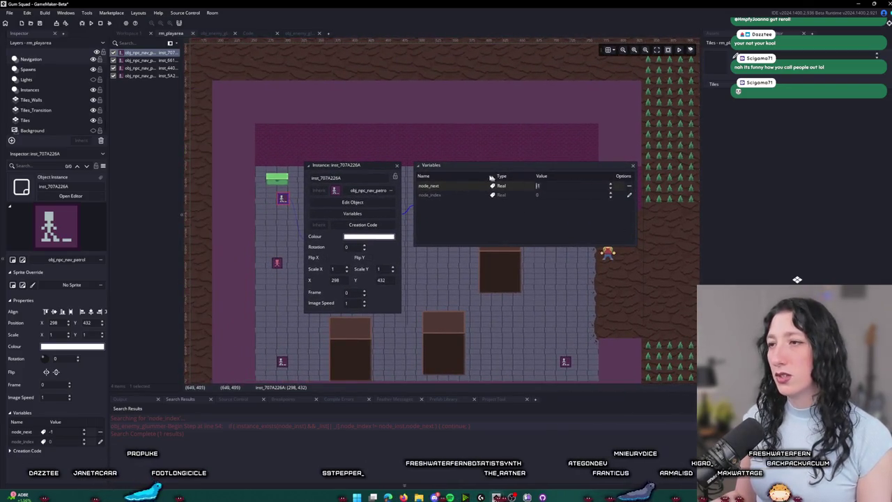
{"action": "left_click", "coordinate": [396, 165]}
Step: Give the top-right patrol node node_next 2 and node_index 1
{"action": "left_click", "coordinate": [566, 181]}
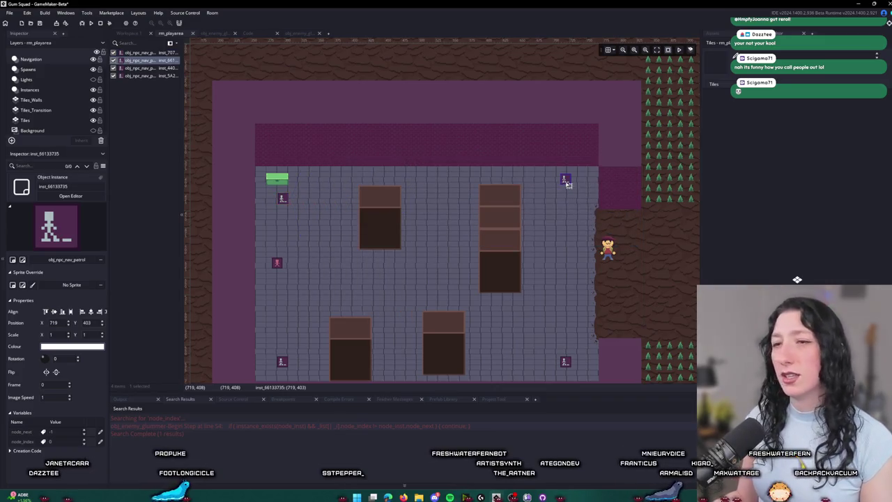
{"action": "double_click", "coordinate": [567, 181]}
{"action": "left_click_drag", "start_coordinate": [500, 147], "coordinate": [416, 129]}
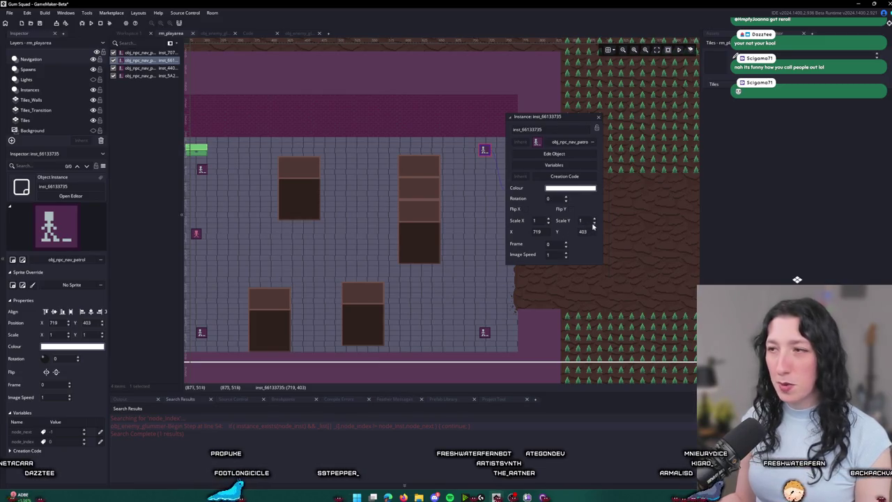
{"action": "left_click", "coordinate": [554, 165]}
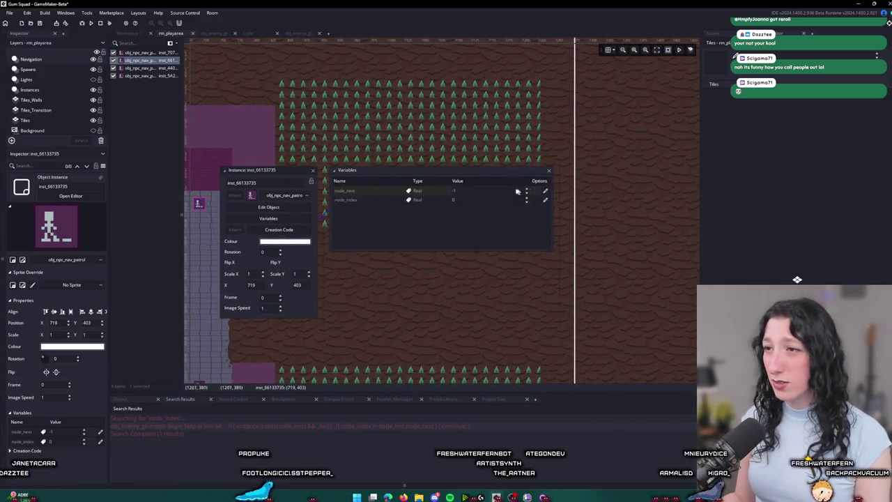
{"action": "left_click", "coordinate": [479, 192]}
{"action": "type", "text": "2"}
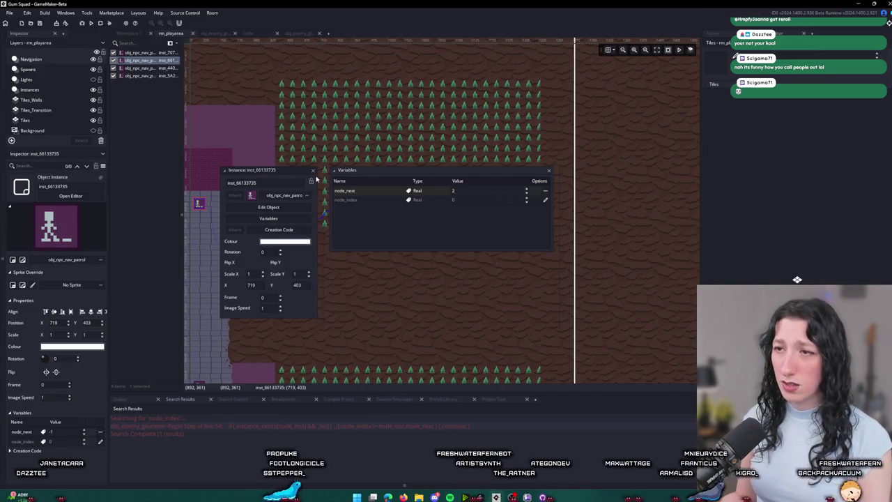
{"action": "key", "text": "Return"}
{"action": "left_click", "coordinate": [497, 201]}
{"action": "type", "text": "1"}
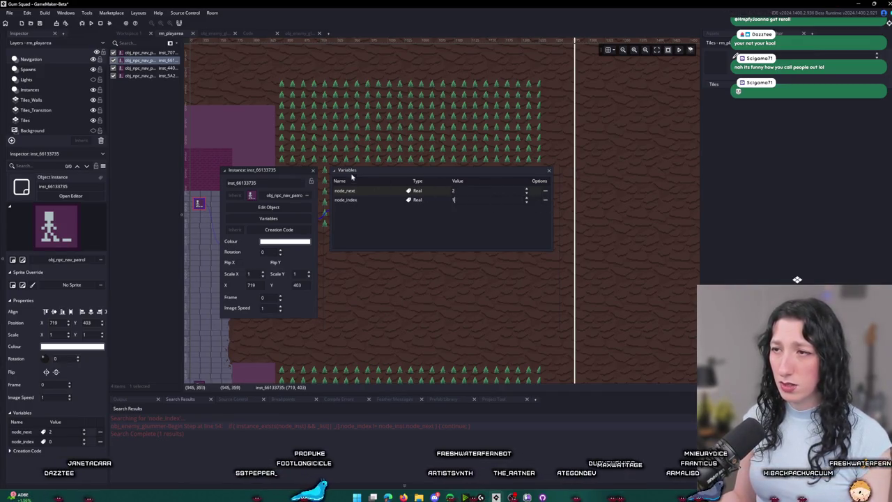
{"action": "left_click", "coordinate": [315, 171]}
Step: Set the bottom-right patrol node's node_next to 3
{"action": "scroll", "coordinate": [418, 210], "scroll_direction": "down", "scroll_amount": 5}
{"action": "double_click", "coordinate": [456, 239]}
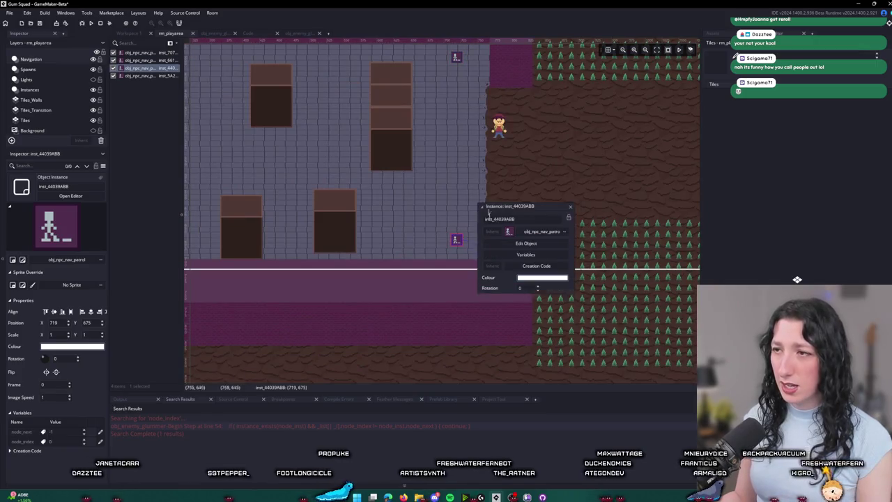
{"action": "left_click", "coordinate": [519, 254]}
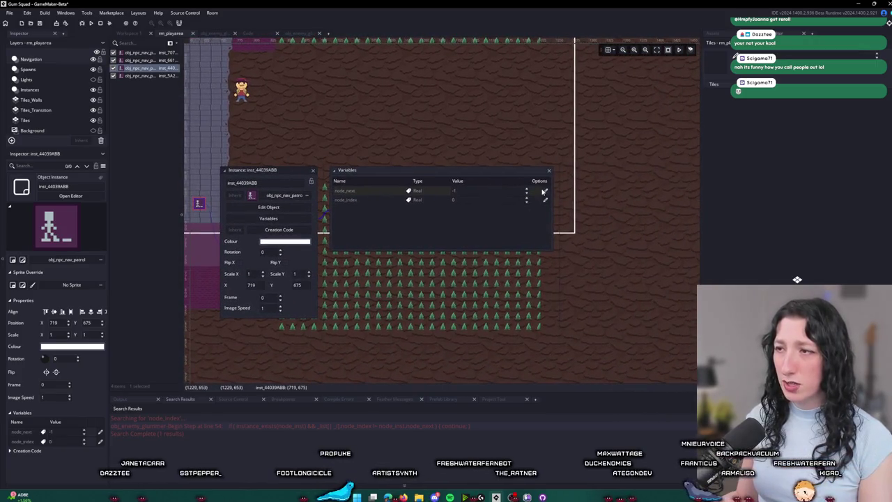
{"action": "left_click_drag", "start_coordinate": [386, 146], "coordinate": [572, 185]}
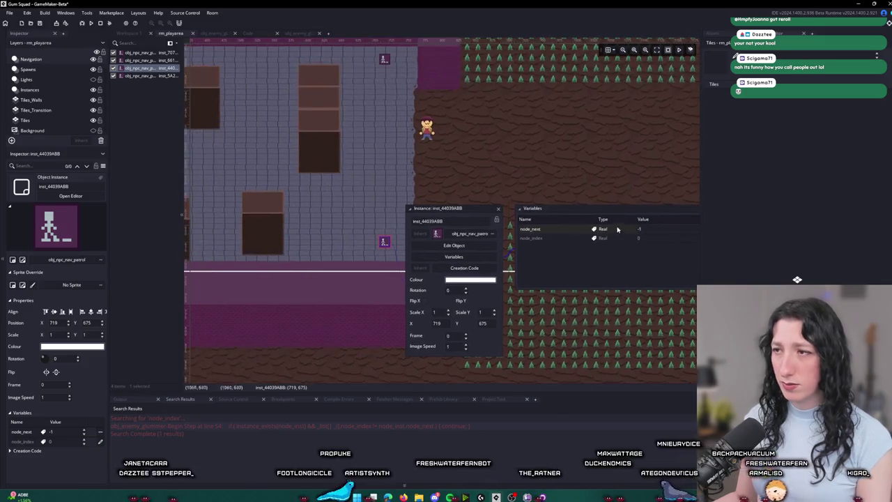
{"action": "type", "text": "3"}
{"action": "key", "text": "Return"}
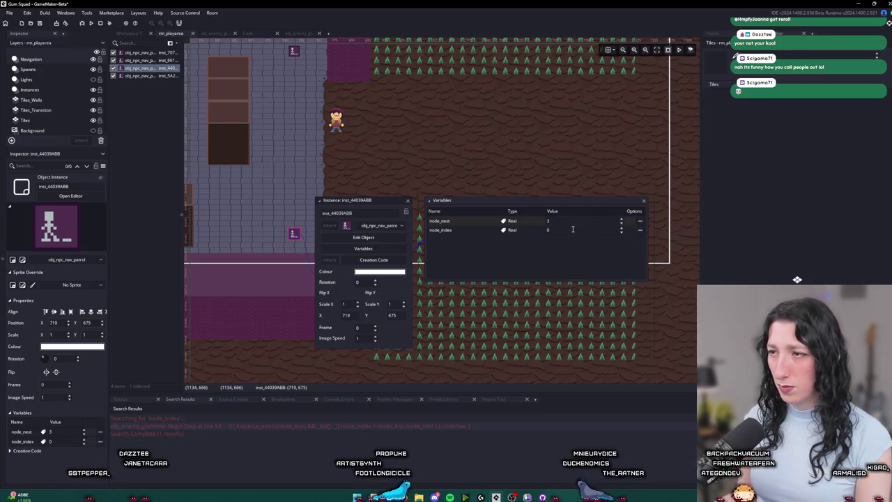
{"action": "left_click_drag", "start_coordinate": [269, 163], "coordinate": [491, 225]}
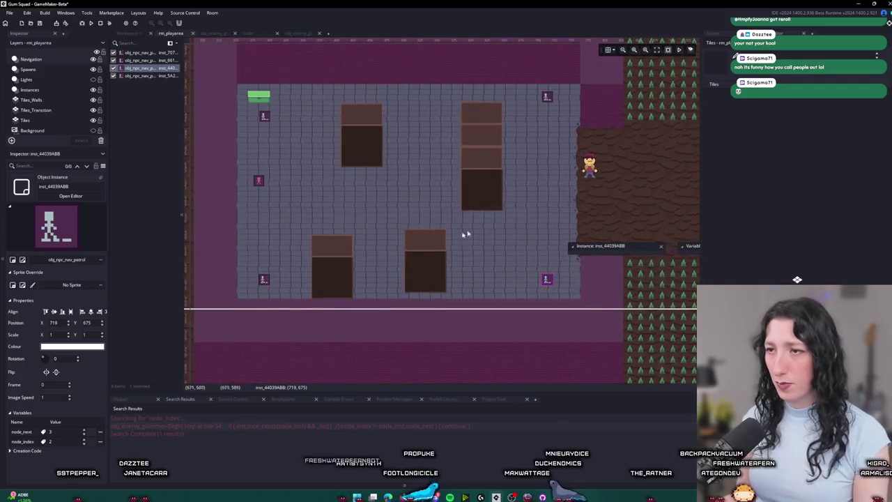
Step: Review the bottom-left, top-left and bottom-right nodes' node_next and node_index values
{"action": "double_click", "coordinate": [262, 280]}
{"action": "left_click", "coordinate": [332, 289]}
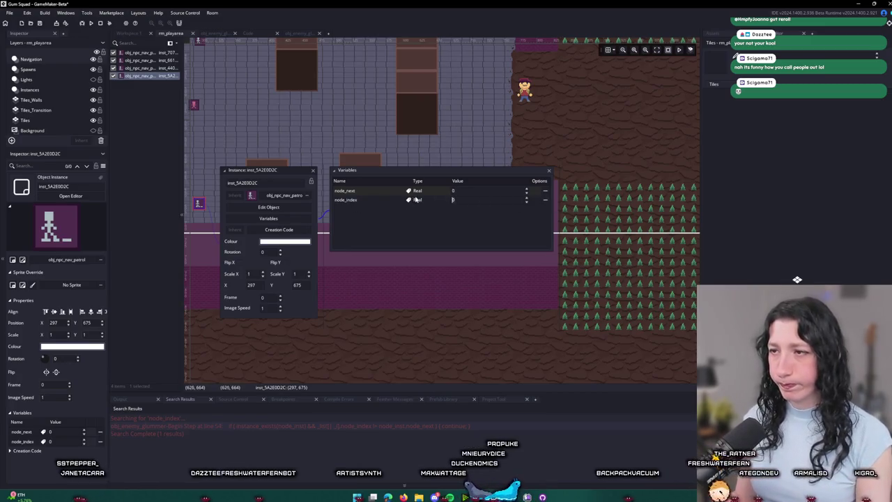
{"action": "left_click", "coordinate": [313, 170]}
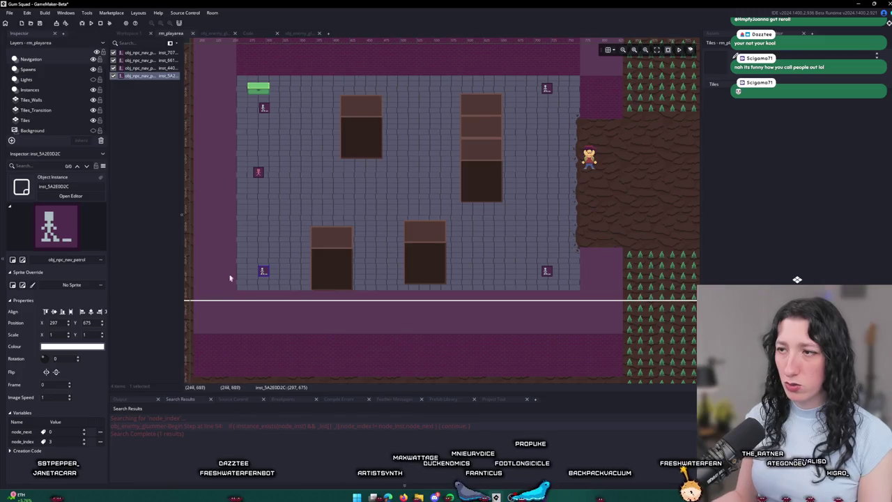
{"action": "double_click", "coordinate": [262, 108]}
{"action": "left_click", "coordinate": [331, 122]}
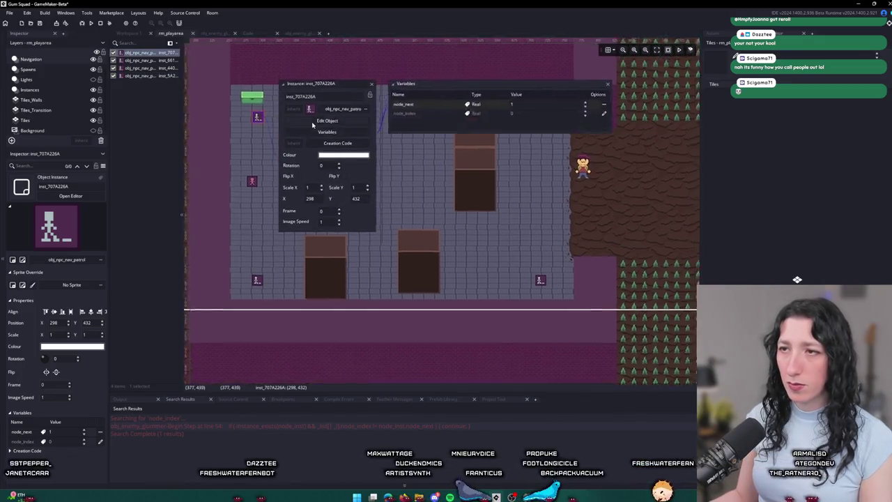
{"action": "left_click", "coordinate": [313, 170]}
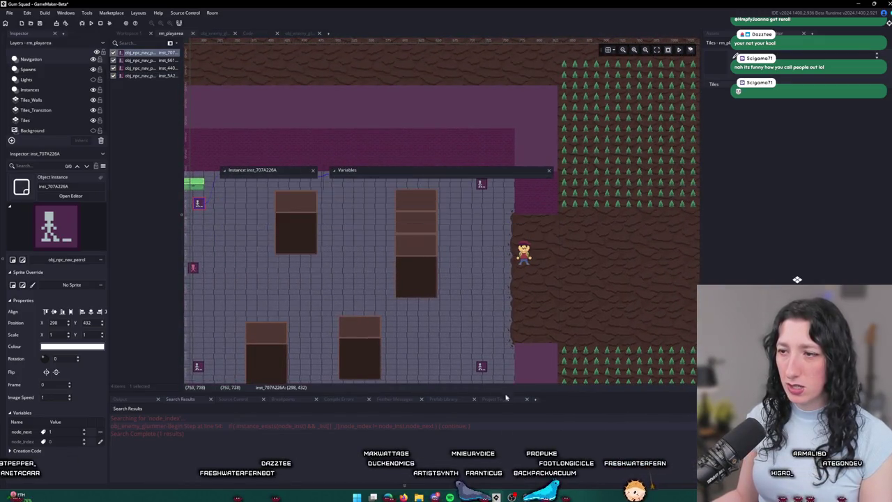
{"action": "double_click", "coordinate": [483, 368]}
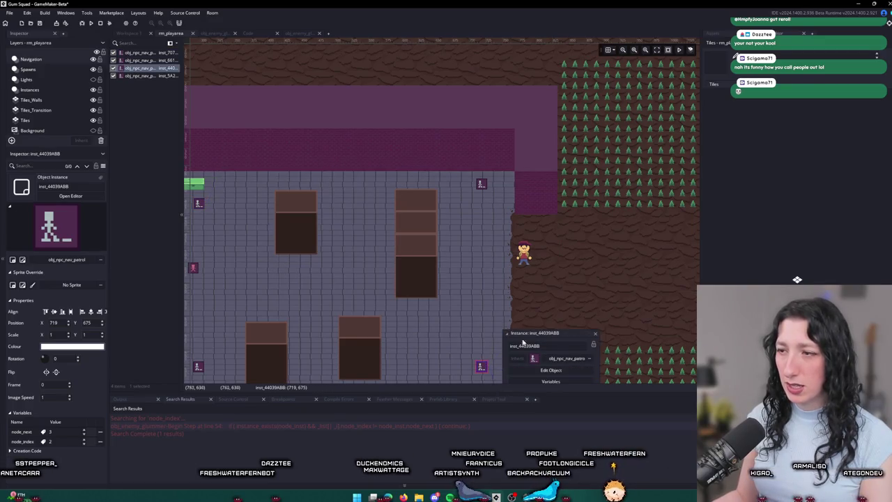
{"action": "left_click", "coordinate": [543, 381]}
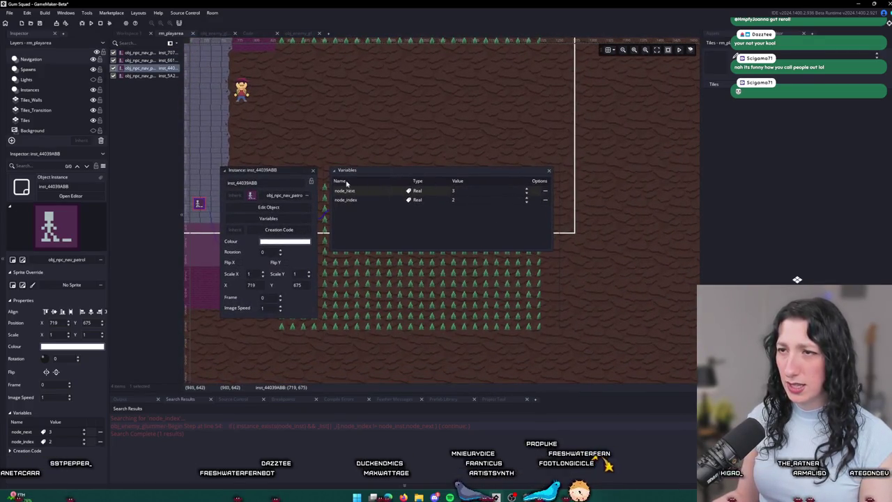
{"action": "left_click", "coordinate": [313, 171]}
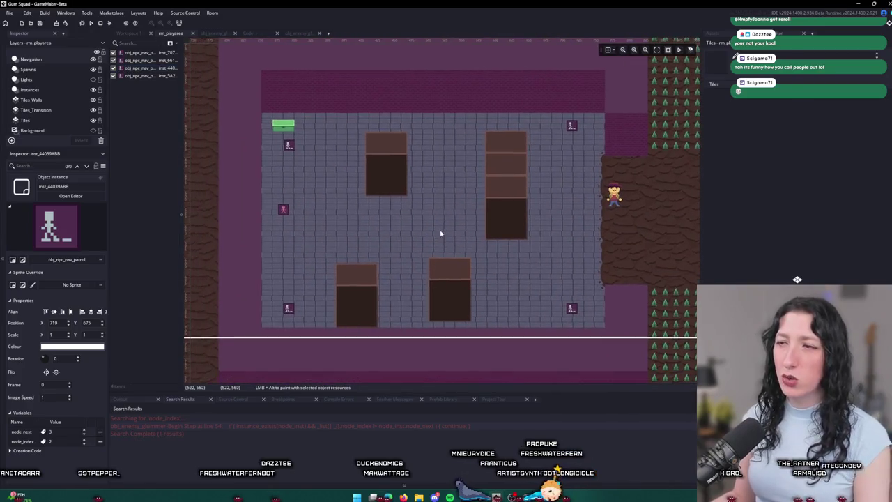
Step: Run the game with F5, make it fullscreen, and equip the Pea Shooter
{"action": "key", "text": "F5"}
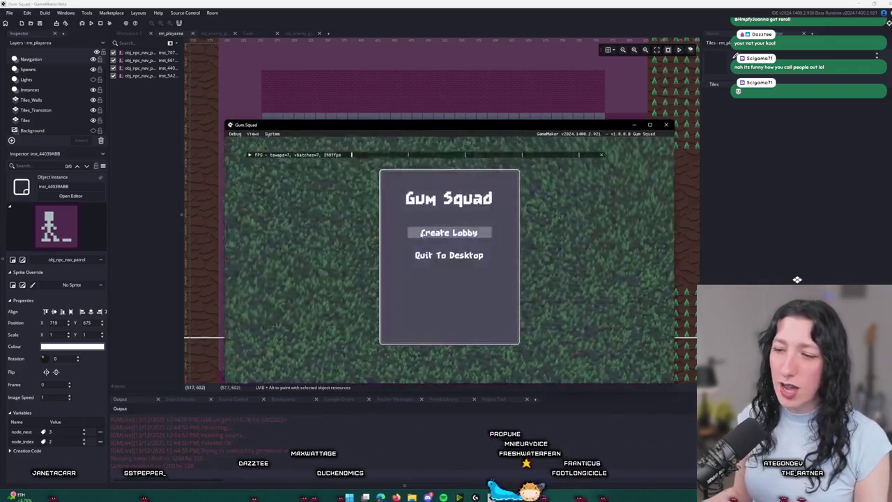
{"action": "key", "text": "Return"}
{"action": "double_click", "coordinate": [468, 130]}
{"action": "key", "text": "w"}
{"action": "key", "text": "d"}
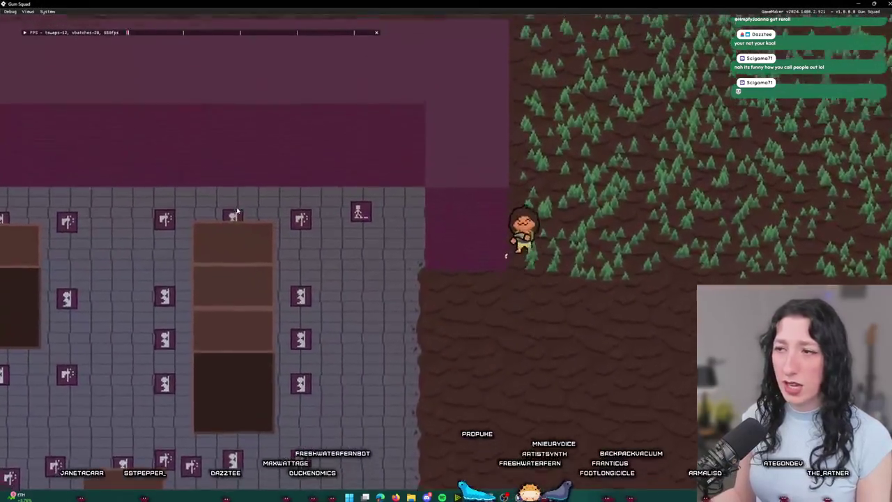
{"action": "key", "text": "Tab"}
{"action": "left_click", "coordinate": [271, 289]}
{"action": "key", "text": "Tab"}
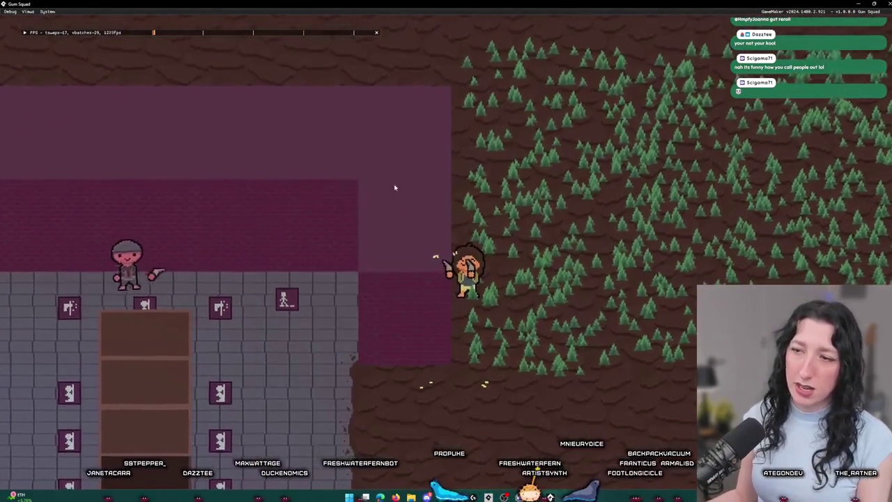
Step: Walk through the forest into the grey building and around the dark pillar
{"action": "key", "text": "w"}
{"action": "key", "text": "a"}
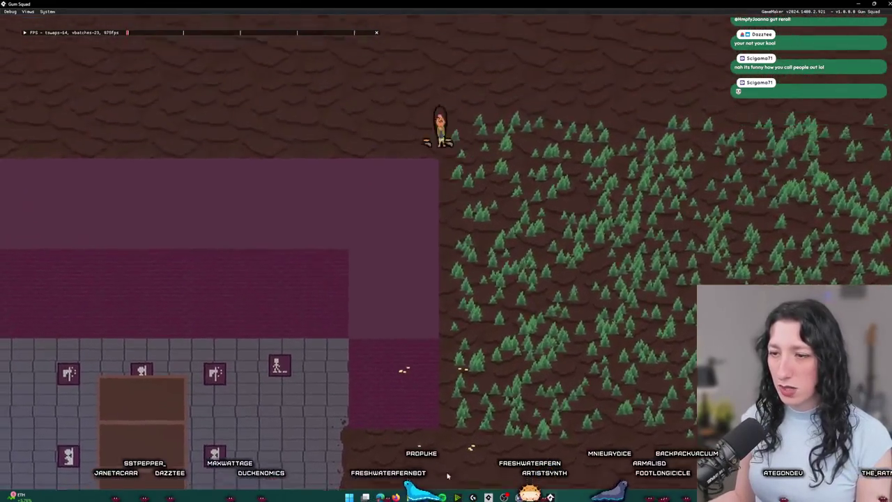
{"action": "key", "text": "s"}
{"action": "key", "text": "d"}
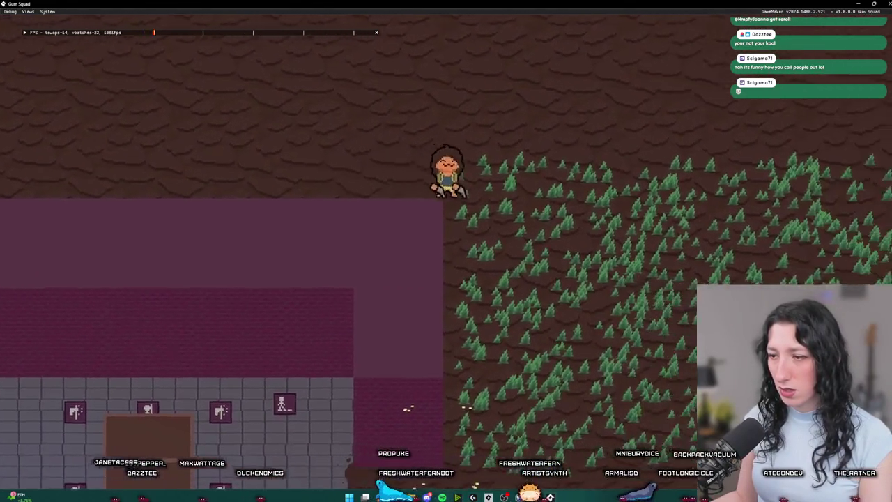
{"action": "key", "text": "s"}
{"action": "key", "text": "a"}
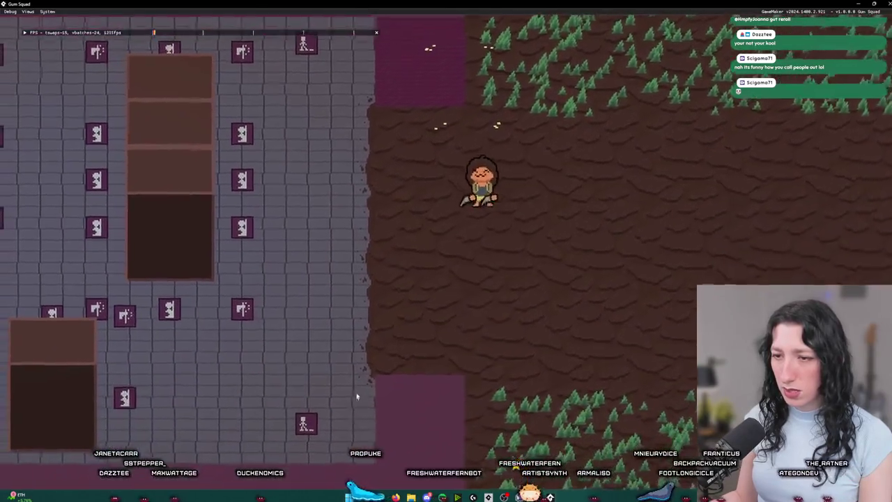
{"action": "key", "text": "a"}
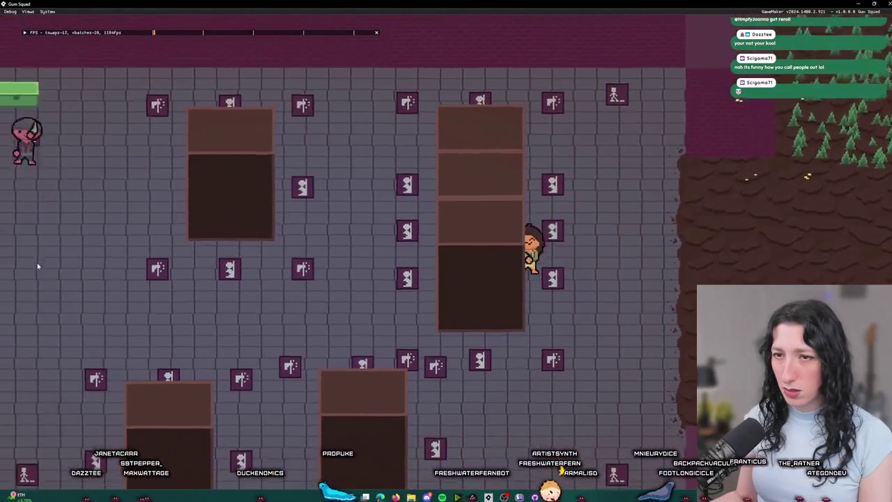
{"action": "key", "text": "a"}
{"action": "key", "text": "s"}
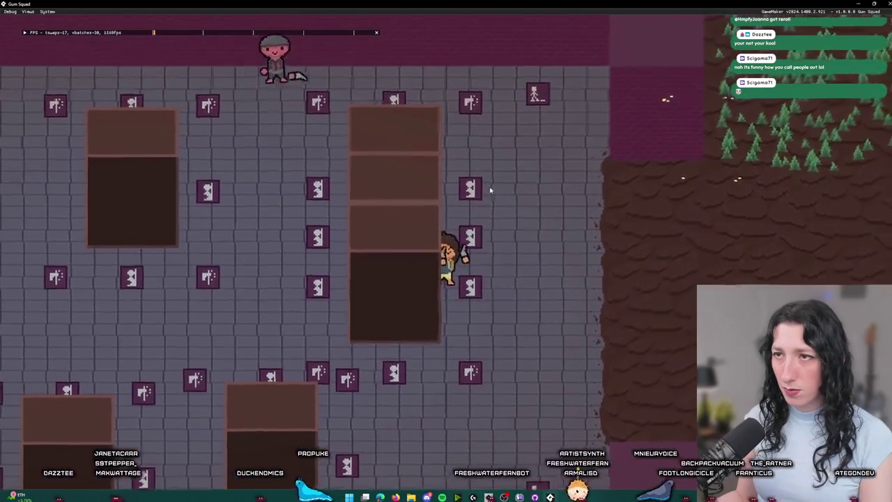
{"action": "key", "text": "w"}
{"action": "key", "text": "a"}
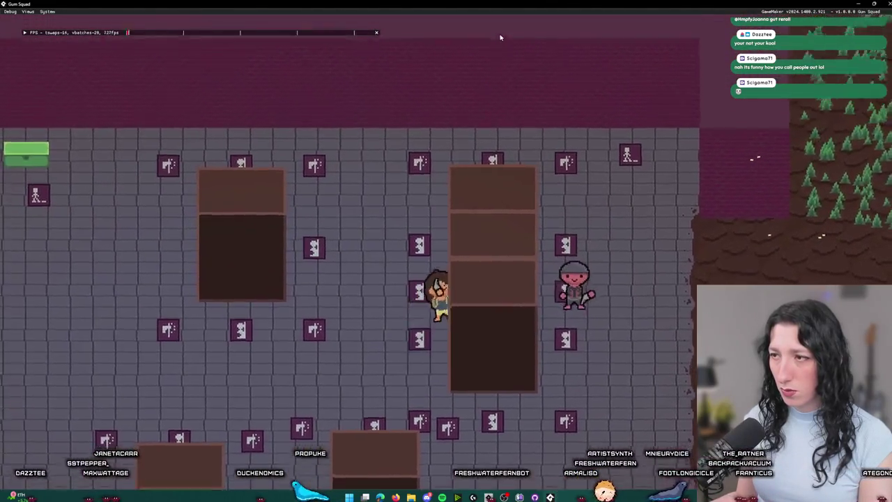
{"action": "key", "text": "d"}
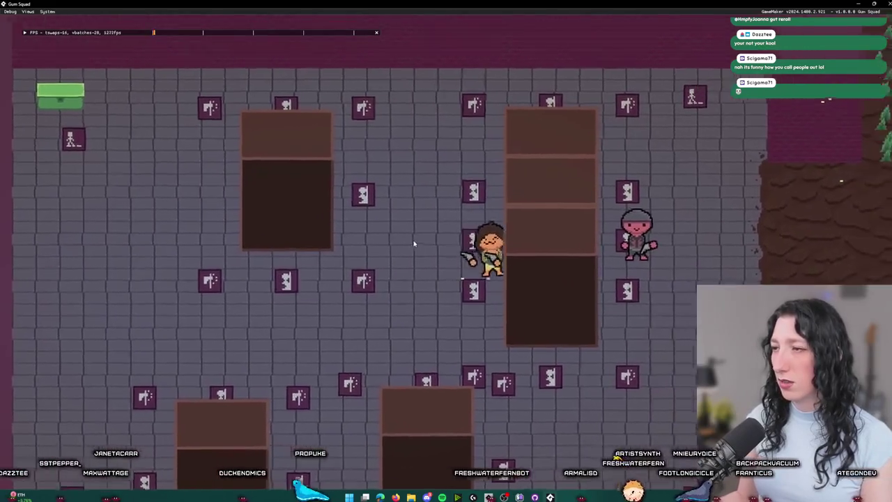
{"action": "key", "text": "s"}
{"action": "key", "text": "a"}
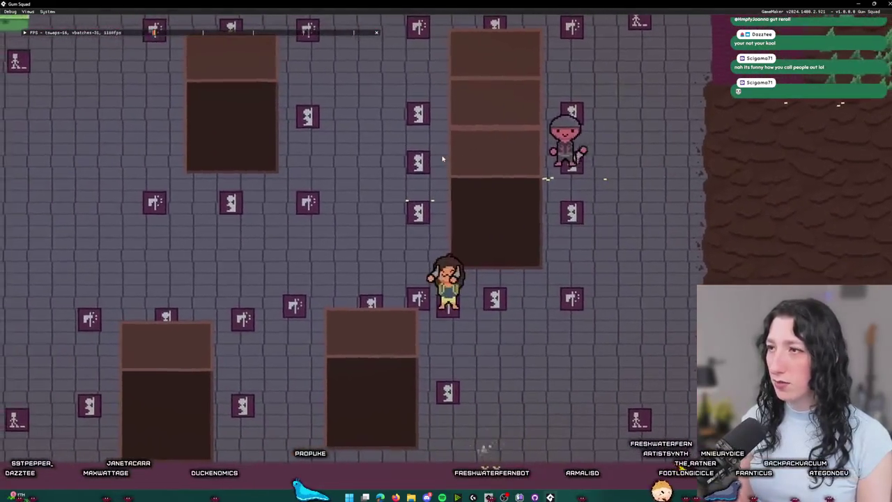
{"action": "key", "text": "w"}
{"action": "key", "text": "w"}
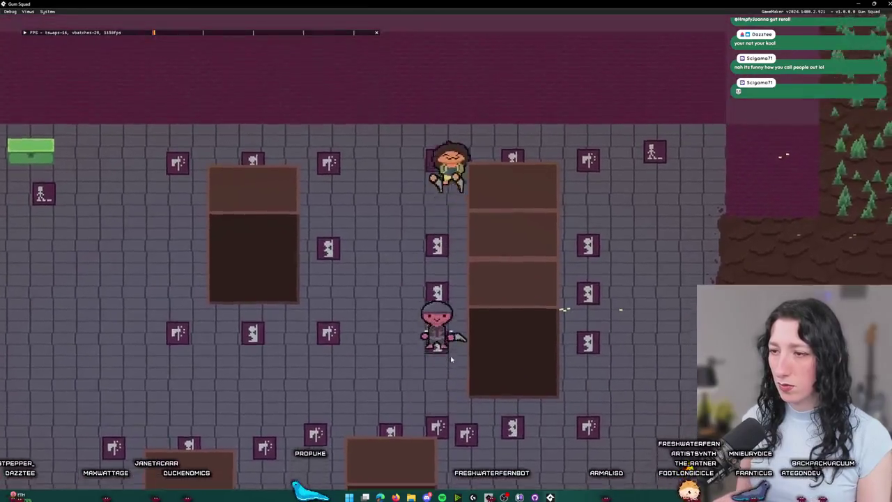
{"action": "key", "text": "d"}
{"action": "key", "text": "d"}
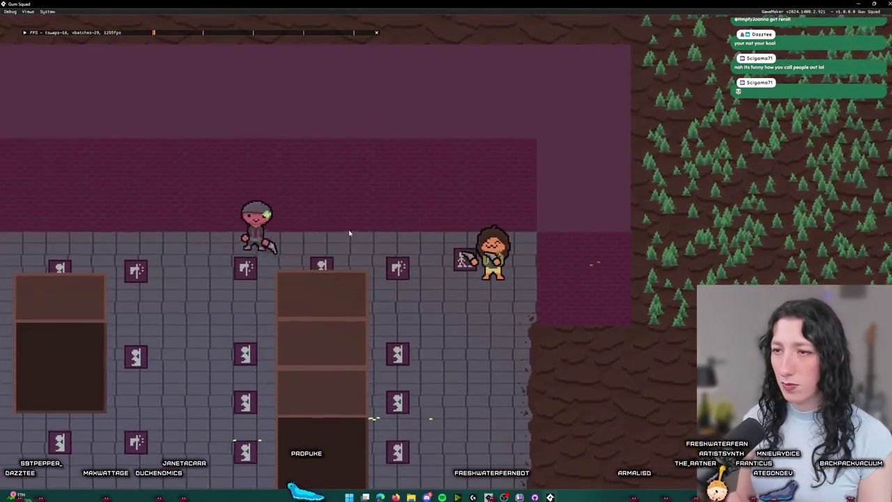
Step: Circle the tall pillar watching the enemy patrol, then quit the playtest with Escape
{"action": "key", "text": "s"}
{"action": "key", "text": "a"}
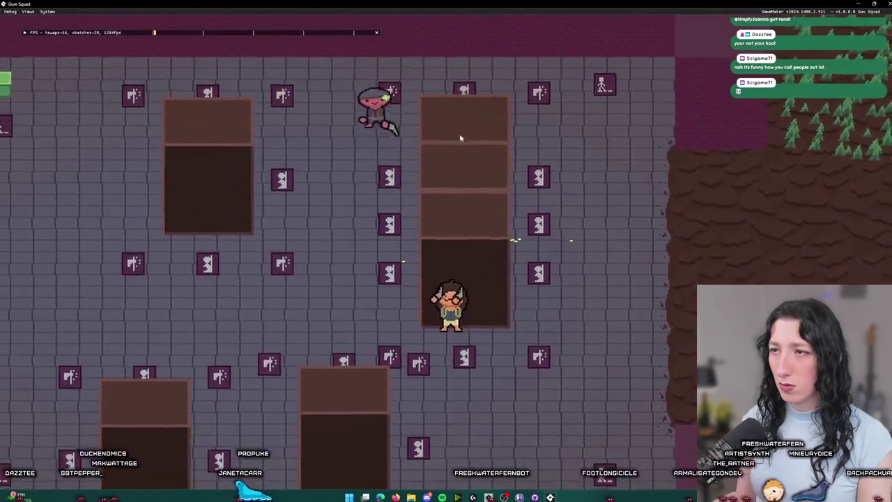
{"action": "key", "text": "w"}
{"action": "key", "text": "d"}
{"action": "key", "text": "w"}
{"action": "key", "text": "a"}
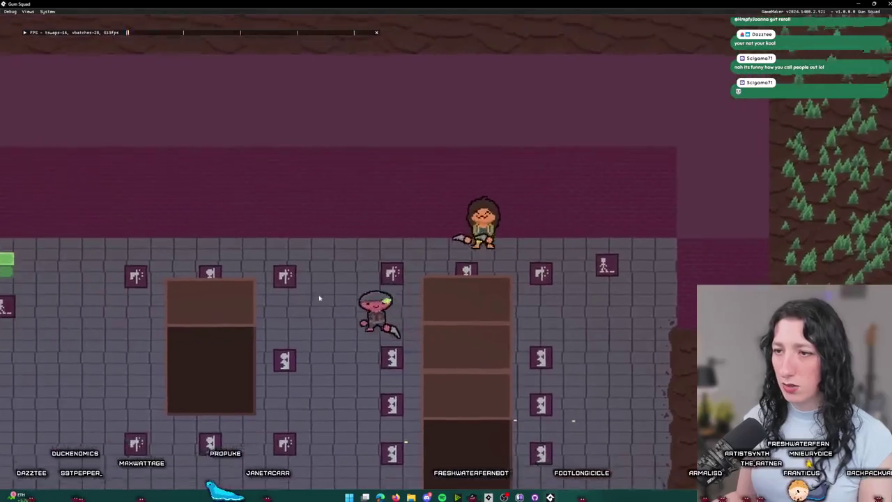
{"action": "key", "text": "a"}
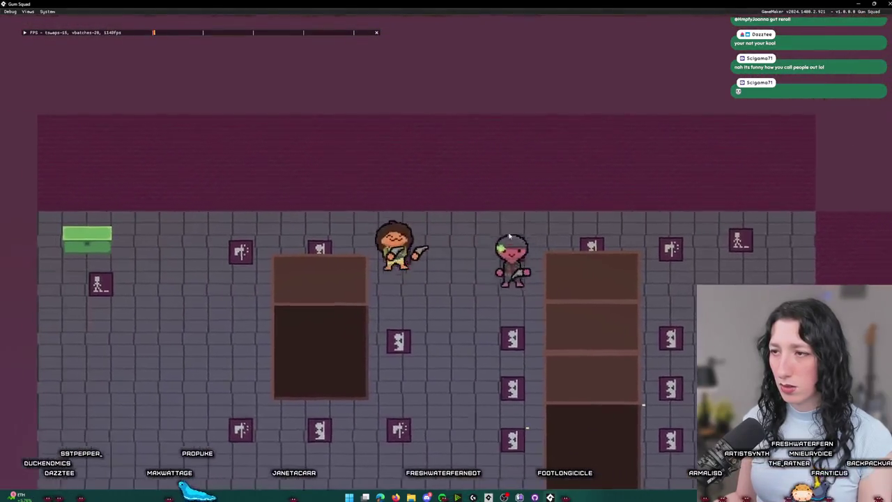
{"action": "key", "text": "s"}
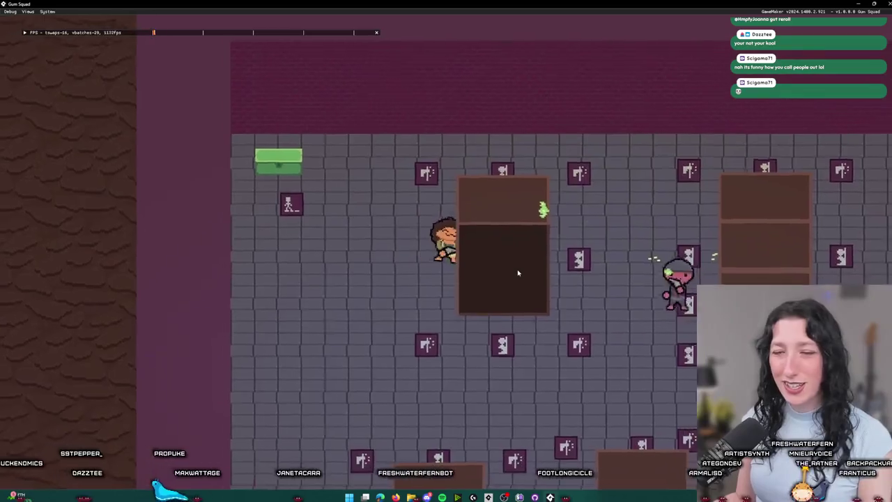
{"action": "key", "text": "w"}
{"action": "key", "text": "d"}
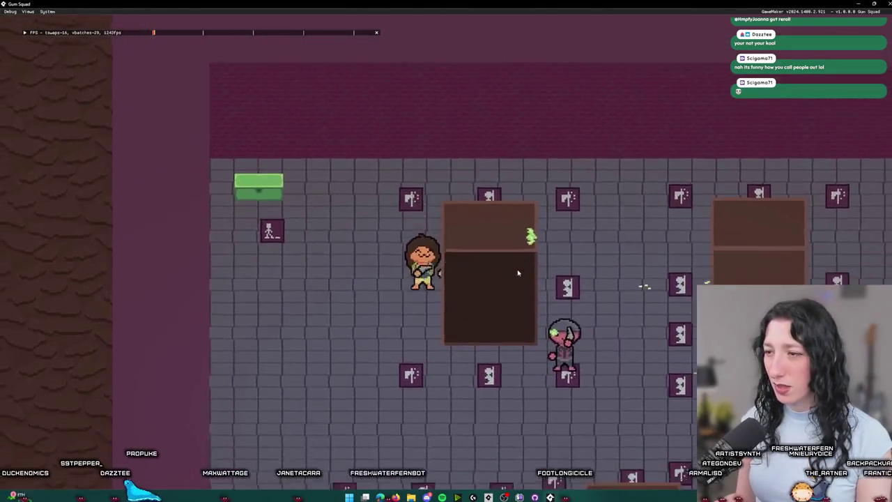
{"action": "key", "text": "s"}
{"action": "key", "text": "a"}
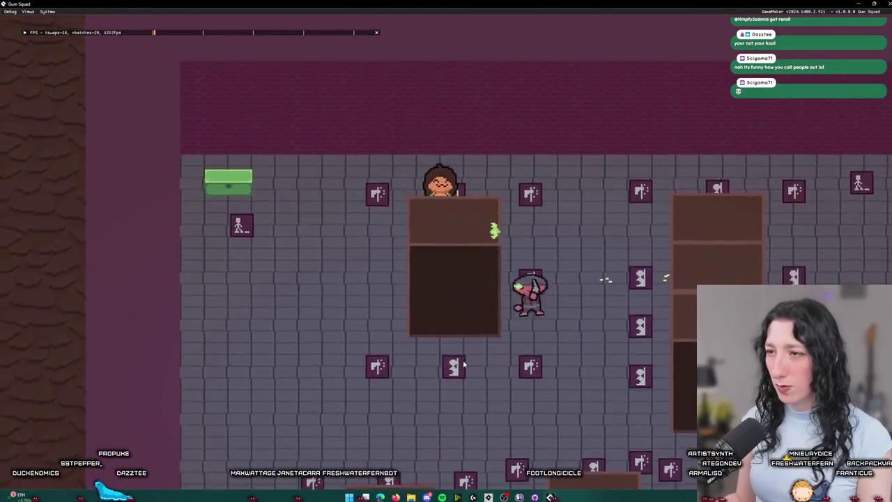
{"action": "key", "text": "w"}
{"action": "key", "text": "d"}
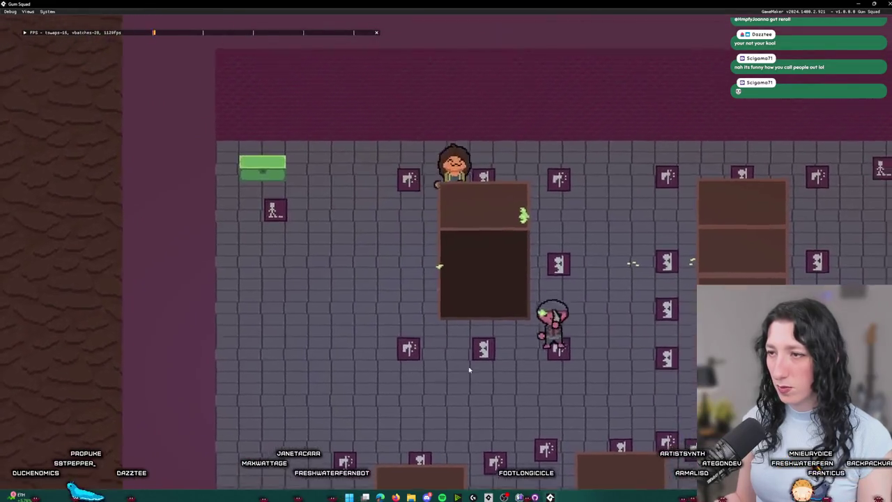
{"action": "key", "text": "a"}
{"action": "key", "text": "s"}
{"action": "key", "text": "w"}
{"action": "key", "text": "d"}
{"action": "key", "text": "d"}
{"action": "key", "text": "w"}
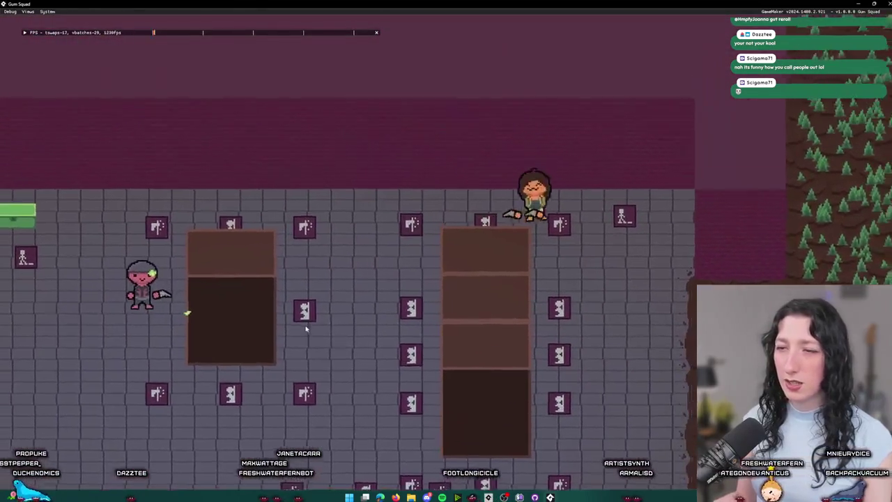
{"action": "key", "text": "s"}
{"action": "key", "text": "a"}
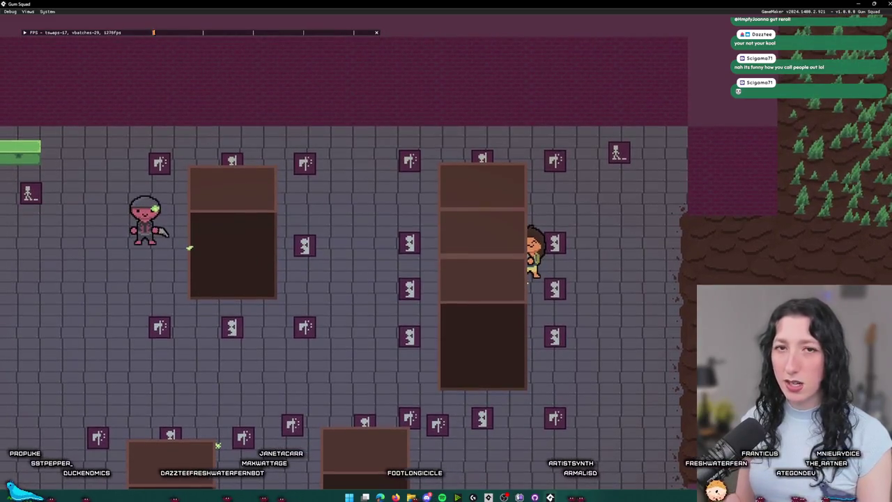
{"action": "key", "text": "s"}
{"action": "key", "text": "d"}
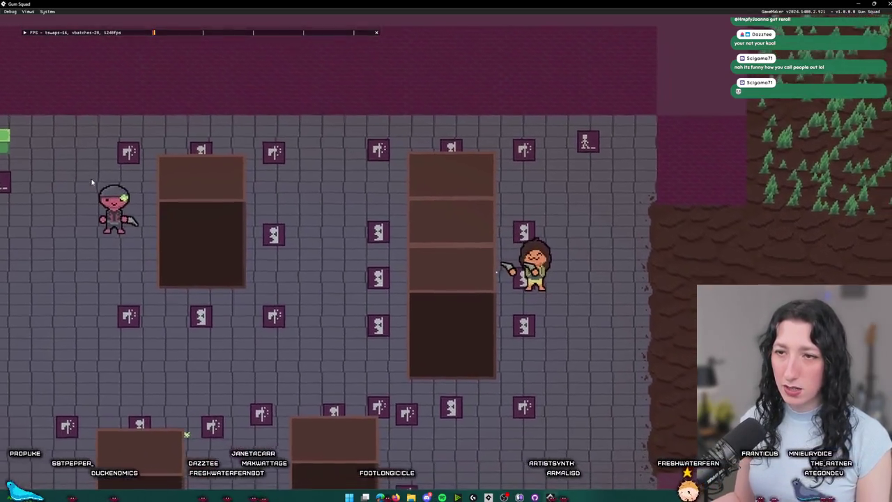
{"action": "key", "text": "s"}
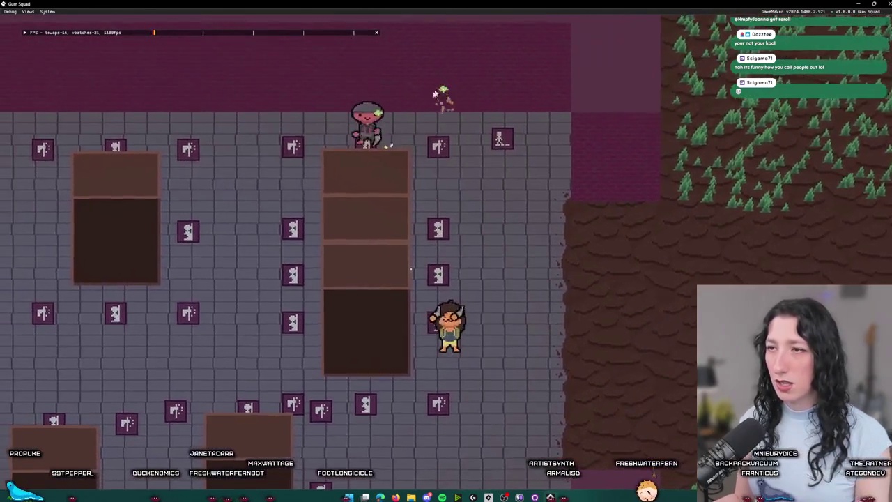
{"action": "key", "text": "a"}
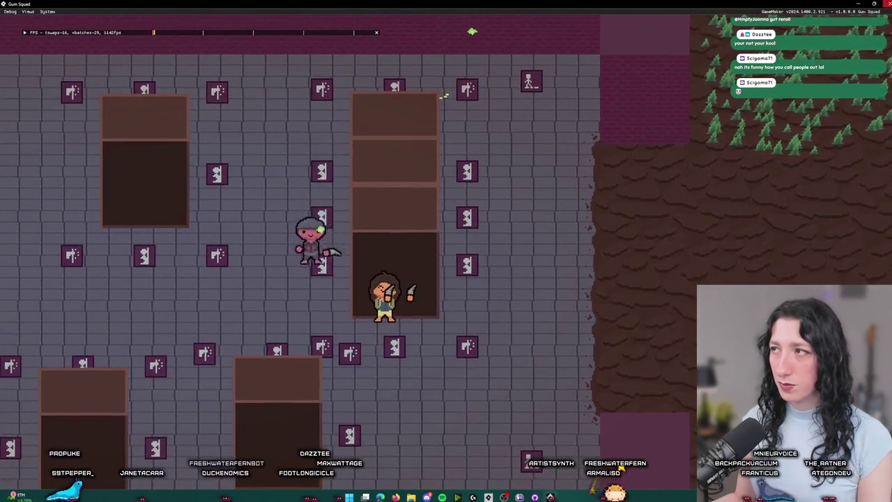
{"action": "key", "text": "Escape"}
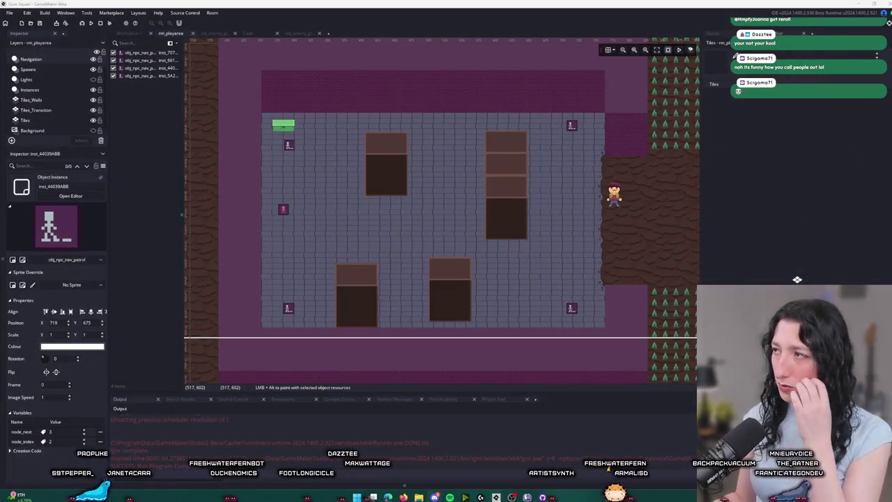
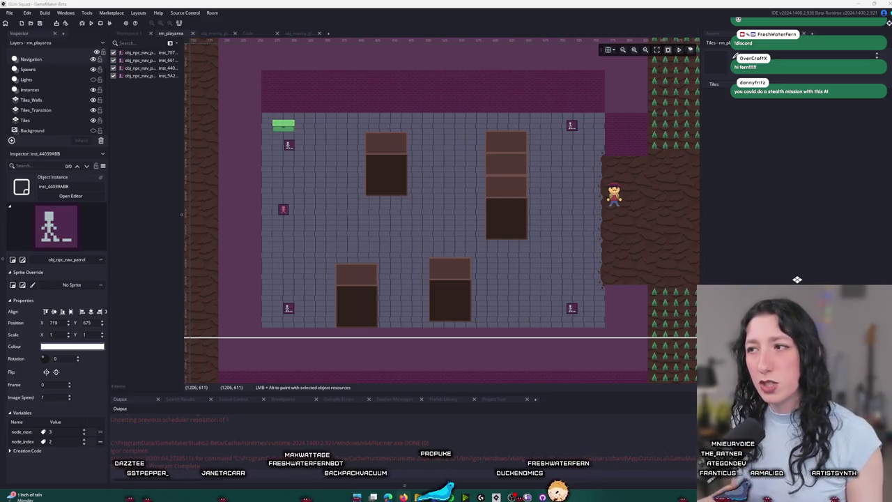
Step: Copy a box crate and place the first duplicate in the upper tree patch
{"action": "scroll", "coordinate": [488, 202], "scroll_direction": "right", "scroll_amount": 2}
{"action": "scroll", "coordinate": [438, 216], "scroll_direction": "right", "scroll_amount": 1}
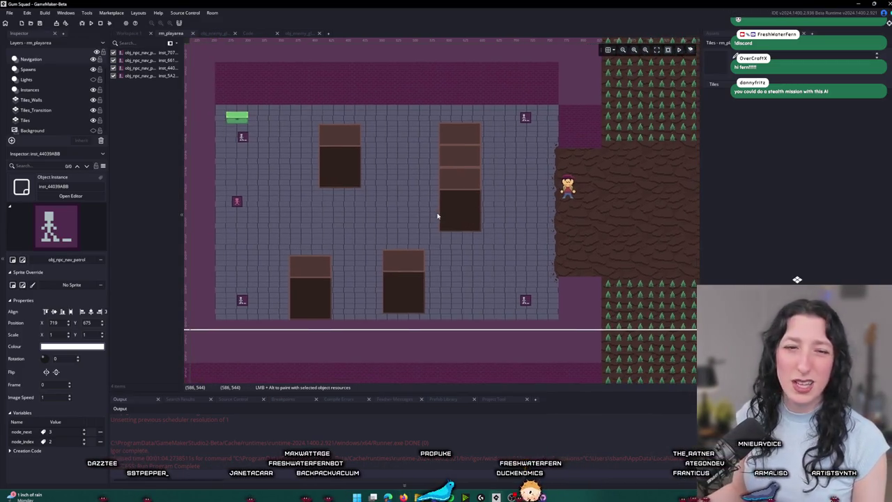
{"action": "scroll", "coordinate": [438, 216], "scroll_direction": "down", "scroll_amount": 3}
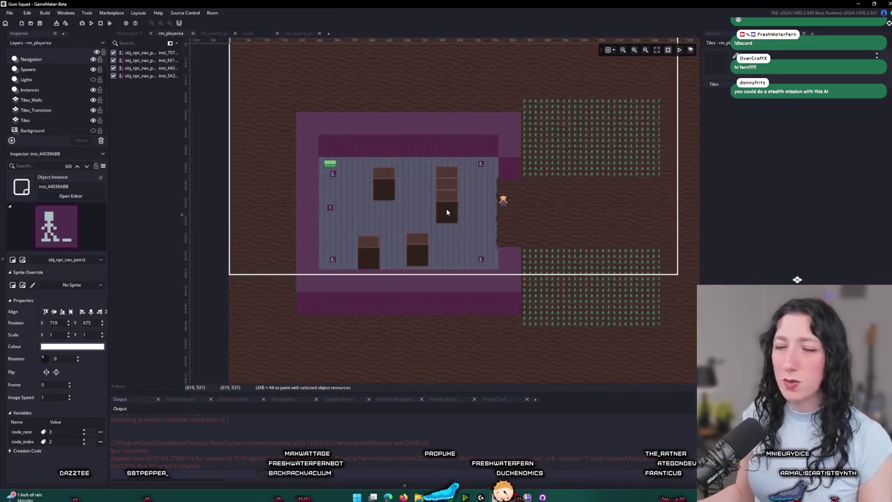
{"action": "scroll", "coordinate": [448, 211], "scroll_direction": "right", "scroll_amount": 2}
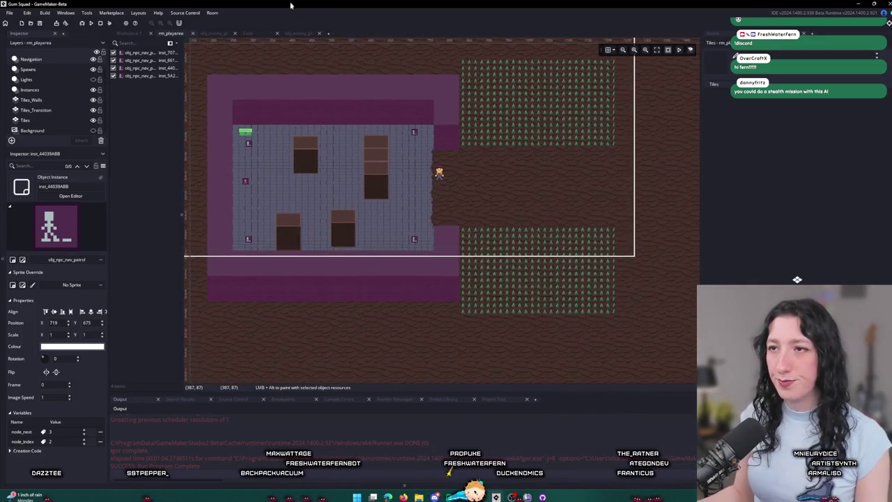
{"action": "scroll", "coordinate": [311, 153], "scroll_direction": "up", "scroll_amount": 2}
{"action": "left_click", "coordinate": [60, 89]}
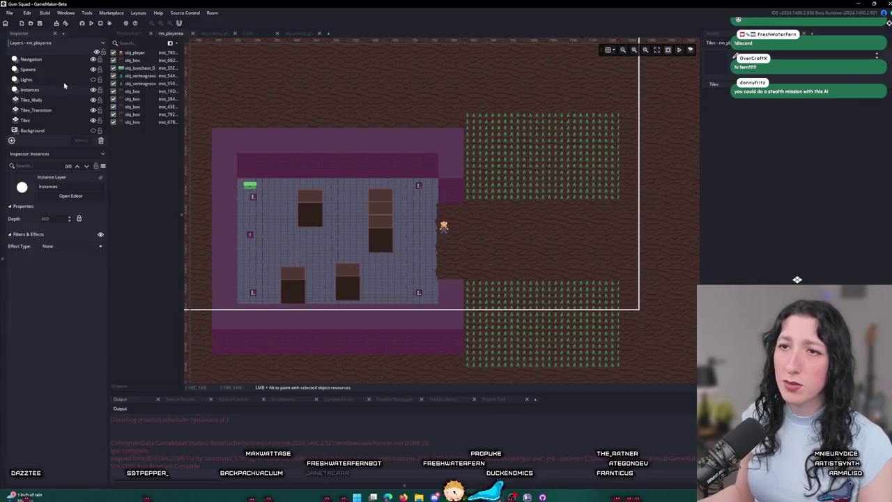
{"action": "left_click", "coordinate": [310, 209]}
{"action": "key", "text": "ctrl+c"}
{"action": "key", "text": "ctrl+v"}
{"action": "mouse_move", "coordinate": [336, 221]}
{"action": "left_mouse_down"}
{"action": "mouse_move", "coordinate": [583, 149]}
{"action": "mouse_move", "coordinate": [559, 151]}
{"action": "left_mouse_up"}
Step: Paste four more box copies, three into the lower forest patch and one into the upper
{"action": "key", "text": "ctrl+v"}
{"action": "mouse_move", "coordinate": [328, 237]}
{"action": "left_mouse_down"}
{"action": "mouse_move", "coordinate": [481, 237]}
{"action": "mouse_move", "coordinate": [331, 238]}
{"action": "mouse_move", "coordinate": [401, 247]}
{"action": "mouse_move", "coordinate": [524, 312]}
{"action": "left_mouse_up"}
{"action": "key", "text": "ctrl+v"}
{"action": "mouse_move", "coordinate": [298, 233]}
{"action": "left_mouse_down"}
{"action": "mouse_move", "coordinate": [511, 279]}
{"action": "mouse_move", "coordinate": [430, 266]}
{"action": "left_mouse_up"}
{"action": "left_click", "coordinate": [462, 318]}
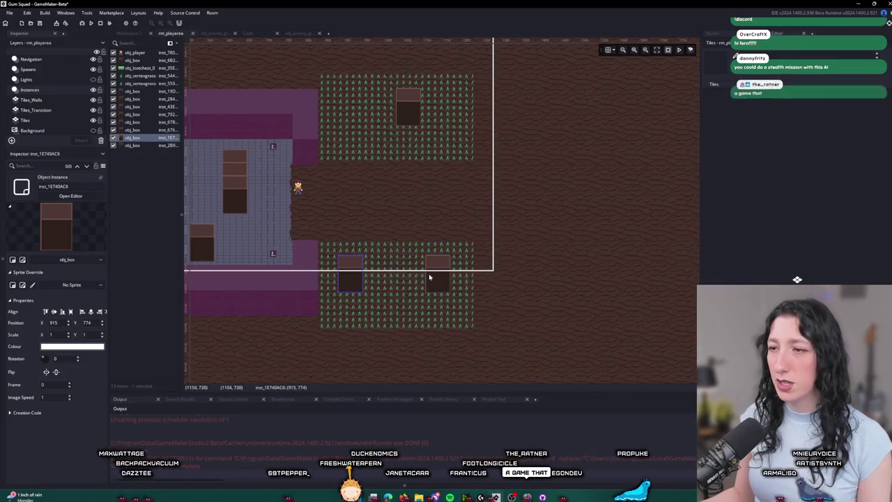
{"action": "key", "text": "ctrl+v"}
{"action": "mouse_move", "coordinate": [226, 218]}
{"action": "left_mouse_down"}
{"action": "mouse_move", "coordinate": [366, 293]}
{"action": "mouse_move", "coordinate": [408, 303]}
{"action": "left_mouse_up"}
{"action": "key", "text": "ctrl+v"}
{"action": "left_click_drag", "start_coordinate": [233, 243], "coordinate": [369, 137]}
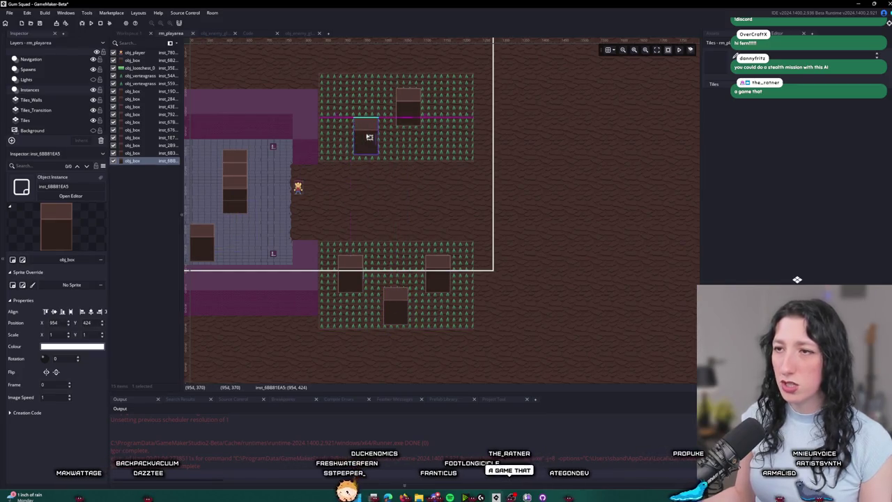
{"action": "left_click_drag", "start_coordinate": [363, 204], "coordinate": [494, 233]}
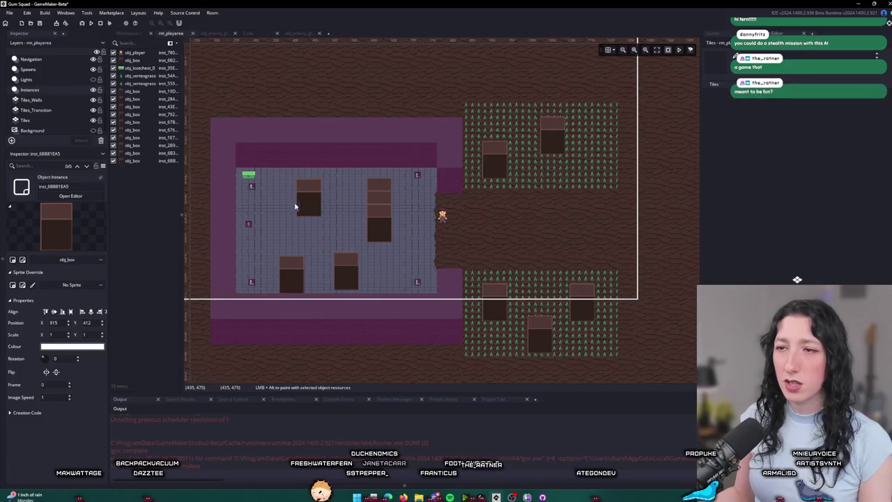
{"action": "left_click", "coordinate": [30, 69]}
{"action": "scroll", "coordinate": [40, 91], "scroll_direction": "up", "scroll_amount": 1}
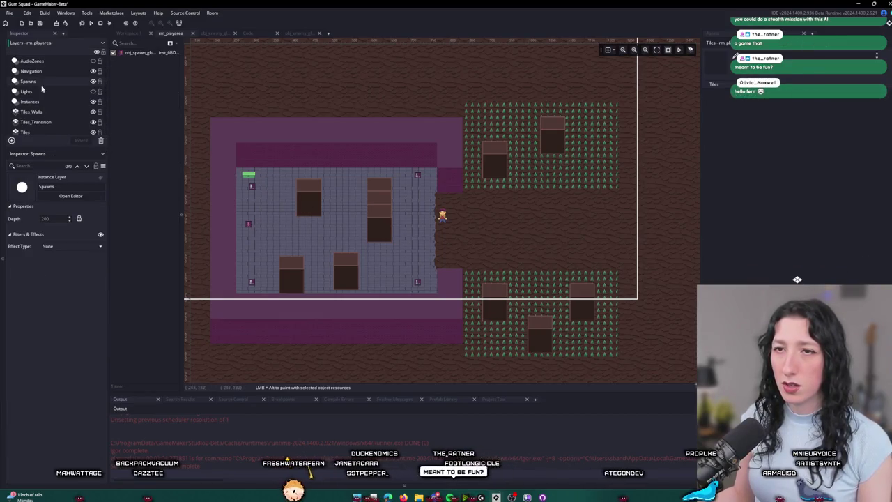
Step: On the Spawns layer, place two new enemy spawn points in the room
{"action": "left_click", "coordinate": [52, 82]}
{"action": "left_click", "coordinate": [57, 93]}
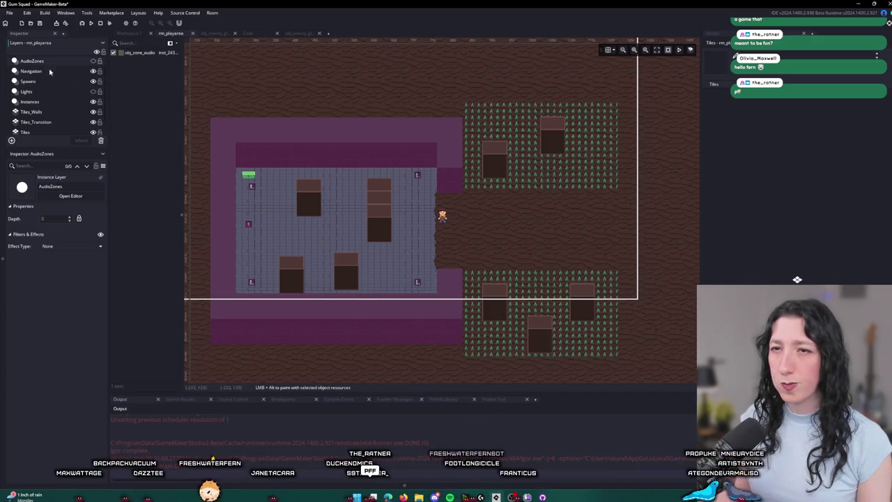
{"action": "left_click", "coordinate": [59, 98]}
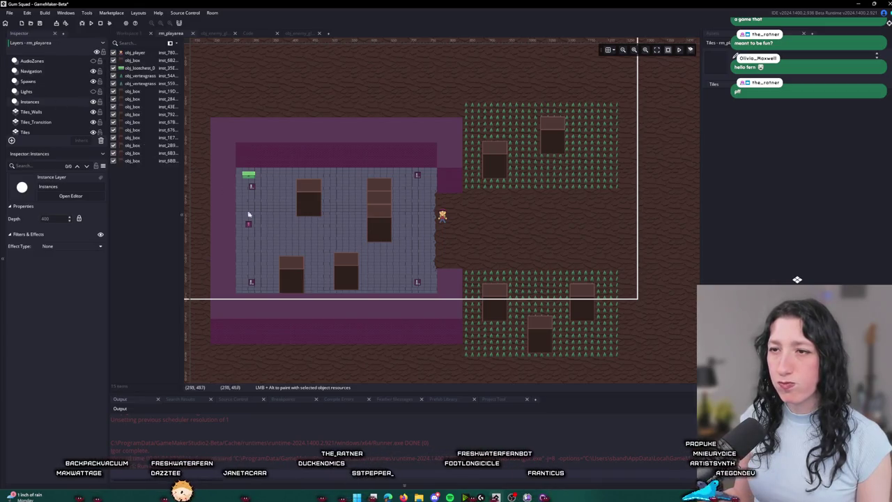
{"action": "scroll", "coordinate": [248, 224], "scroll_direction": "up", "scroll_amount": 3}
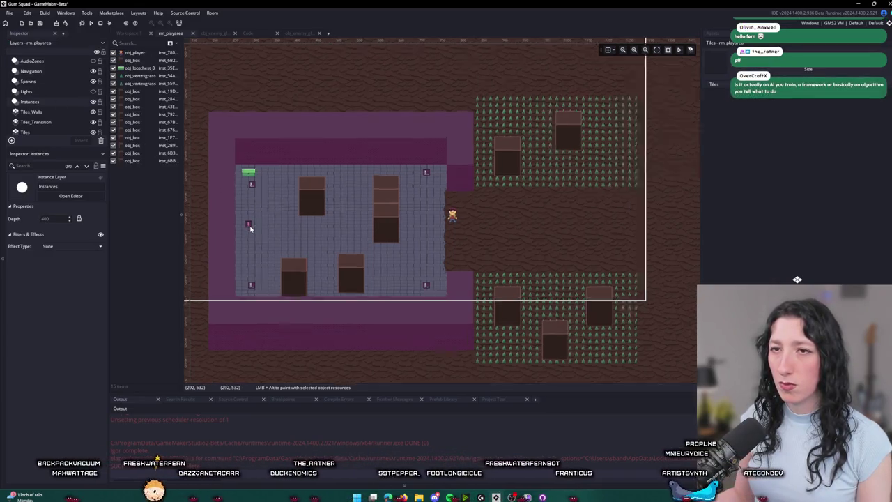
{"action": "left_click", "coordinate": [65, 81]}
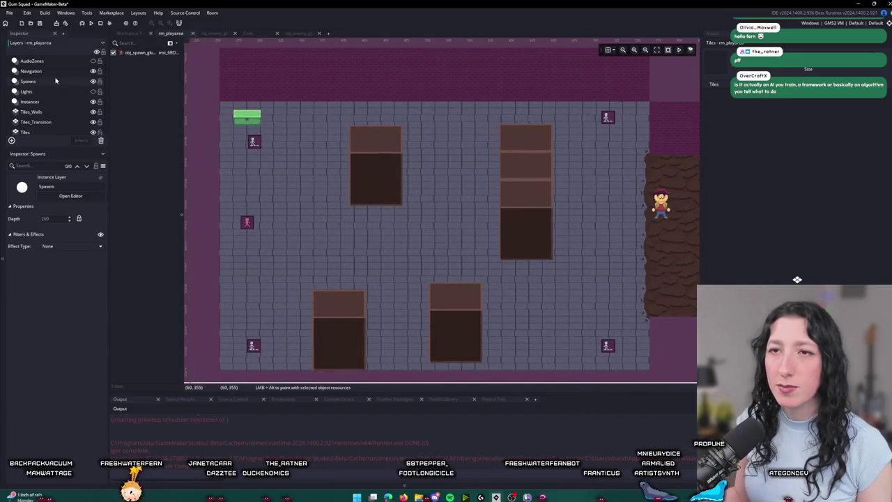
{"action": "left_click", "coordinate": [273, 249], "text": "alt"}
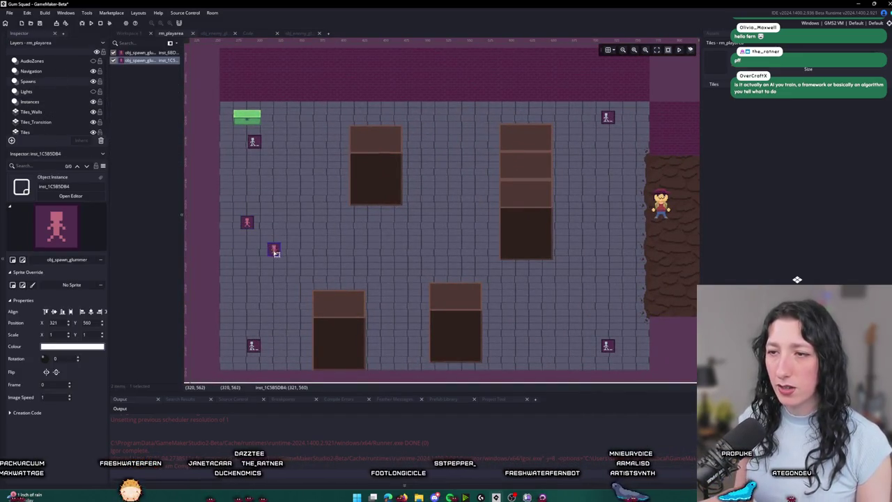
{"action": "left_click", "coordinate": [300, 276], "text": "alt"}
Step: Copy a trio of spawn points and paste four more trios around the room
{"action": "mouse_move", "coordinate": [304, 261]}
{"action": "left_mouse_down"}
{"action": "mouse_move", "coordinate": [276, 186]}
{"action": "mouse_move", "coordinate": [240, 187]}
{"action": "left_mouse_up"}
{"action": "key", "text": "ctrl+c"}
{"action": "key", "text": "ctrl+v"}
{"action": "key", "text": "ctrl+v"}
{"action": "mouse_move", "coordinate": [322, 255]}
{"action": "left_mouse_down"}
{"action": "mouse_move", "coordinate": [307, 273]}
{"action": "mouse_move", "coordinate": [319, 186]}
{"action": "left_mouse_up"}
{"action": "key", "text": "ctrl+v"}
{"action": "key", "text": "ctrl+v"}
{"action": "mouse_move", "coordinate": [384, 331]}
{"action": "left_mouse_down"}
{"action": "mouse_move", "coordinate": [383, 239]}
{"action": "mouse_move", "coordinate": [434, 234]}
{"action": "mouse_move", "coordinate": [442, 184]}
{"action": "left_mouse_up"}
{"action": "key", "text": "ctrl+v"}
{"action": "key", "text": "ctrl+v"}
{"action": "key", "text": "ctrl+v"}
{"action": "mouse_move", "coordinate": [412, 216]}
{"action": "left_mouse_down"}
{"action": "mouse_move", "coordinate": [409, 76]}
{"action": "mouse_move", "coordinate": [414, 173]}
{"action": "mouse_move", "coordinate": [431, 199]}
{"action": "mouse_move", "coordinate": [460, 115]}
{"action": "mouse_move", "coordinate": [272, 249]}
{"action": "mouse_move", "coordinate": [244, 239]}
{"action": "left_mouse_up"}
{"action": "key", "text": "ctrl+v"}
{"action": "key", "text": "ctrl+v"}
{"action": "mouse_move", "coordinate": [465, 134]}
{"action": "left_mouse_down"}
{"action": "mouse_move", "coordinate": [221, 293]}
{"action": "mouse_move", "coordinate": [212, 335]}
{"action": "left_mouse_up"}
Step: Deselect the spawns and run the game with F5
{"action": "left_click", "coordinate": [294, 304]}
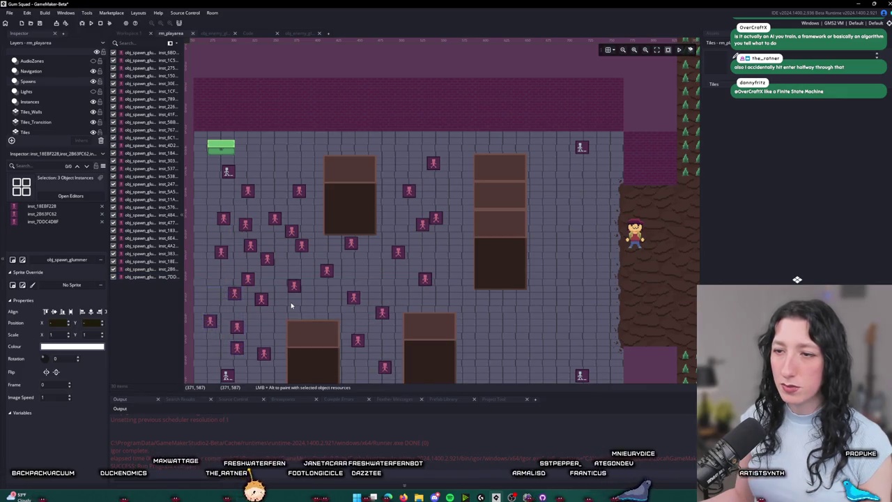
{"action": "scroll", "coordinate": [363, 287], "scroll_direction": "down", "scroll_amount": 2}
{"action": "left_click_drag", "start_coordinate": [362, 287], "coordinate": [325, 249]}
{"action": "key", "text": "F5"}
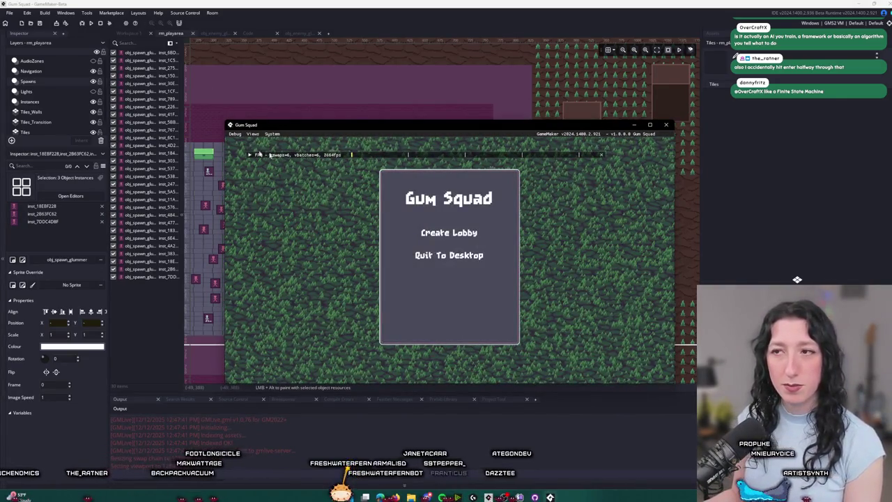
{"action": "left_click", "coordinate": [436, 230]}
{"action": "double_click", "coordinate": [448, 133]}
{"action": "key", "text": "Tab"}
{"action": "key", "text": "Tab"}
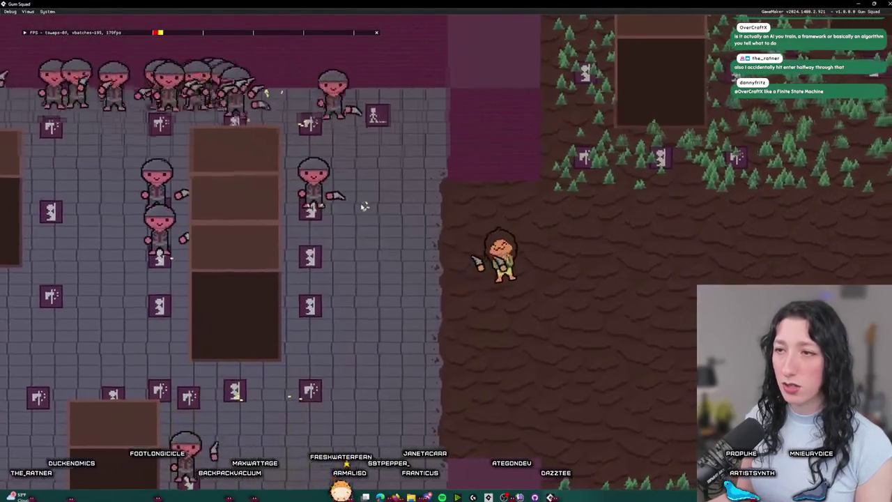
{"action": "key", "text": "d"}
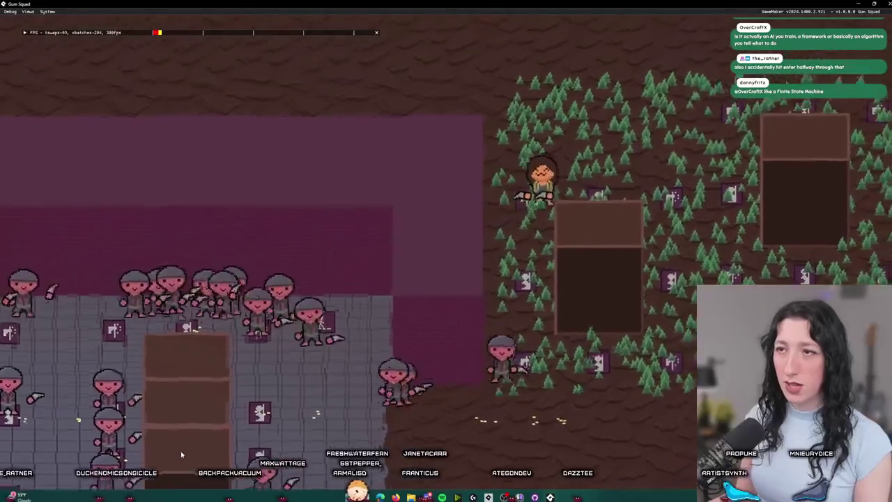
{"action": "key", "text": "s"}
{"action": "key", "text": "w"}
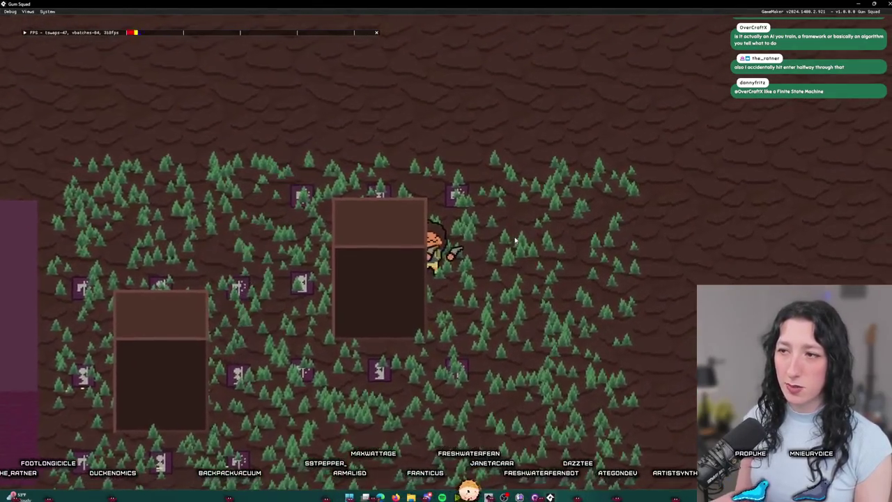
{"action": "key", "text": "s"}
{"action": "key", "text": "a"}
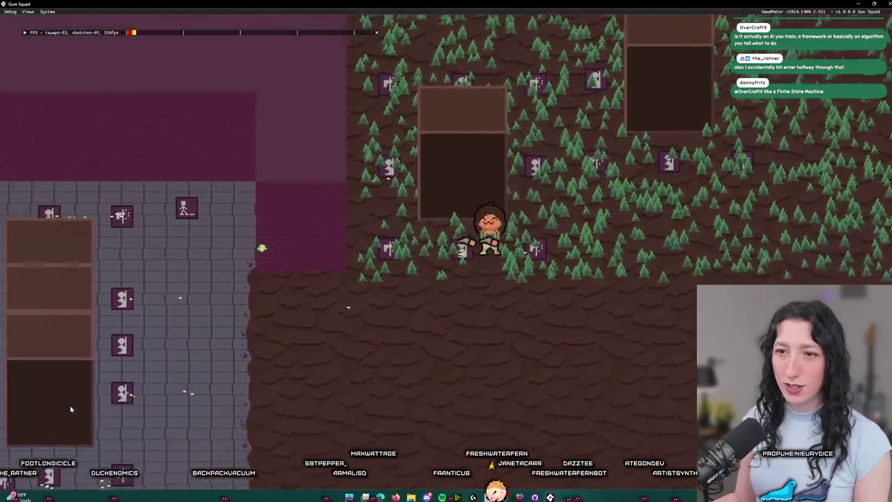
{"action": "key", "text": "w"}
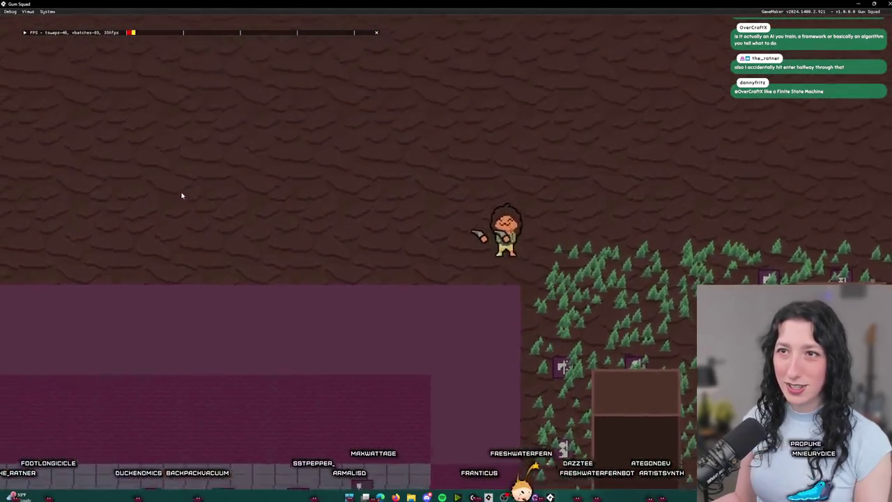
{"action": "key", "text": "s"}
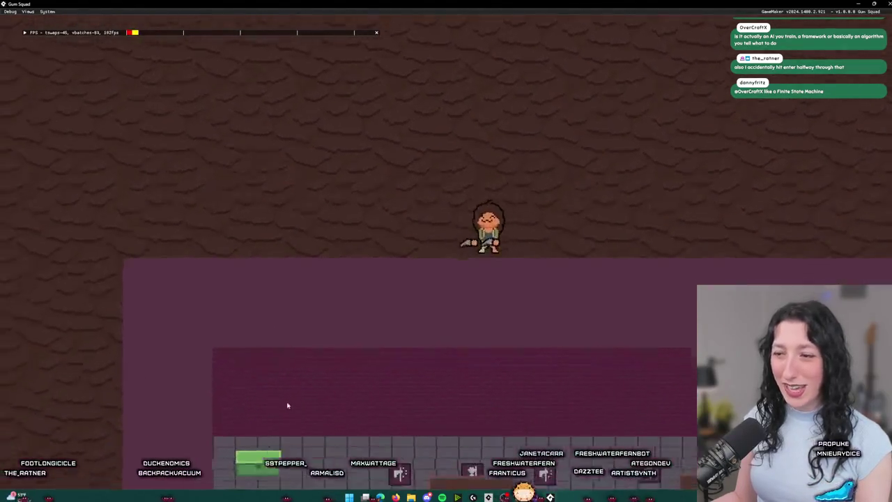
{"action": "key", "text": "a"}
{"action": "left_click", "coordinate": [883, 4]}
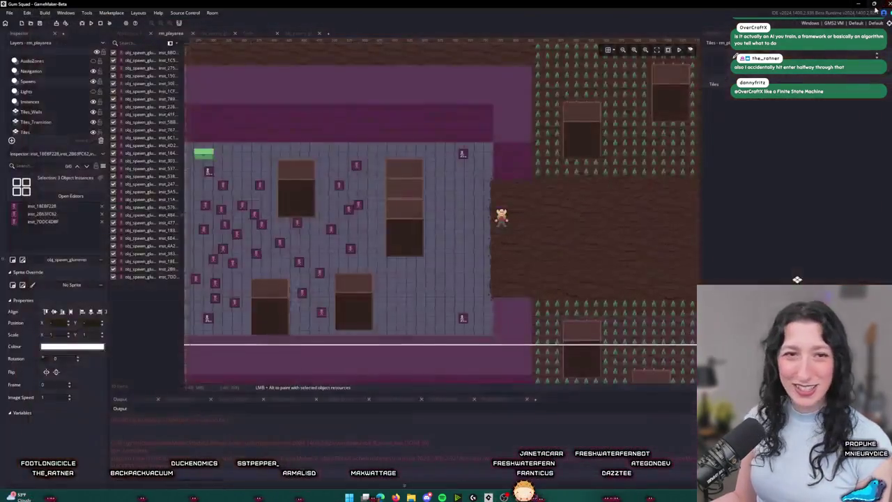
{"action": "scroll", "coordinate": [444, 161], "scroll_direction": "down", "scroll_amount": 1}
{"action": "scroll", "coordinate": [498, 149], "scroll_direction": "down", "scroll_amount": 1}
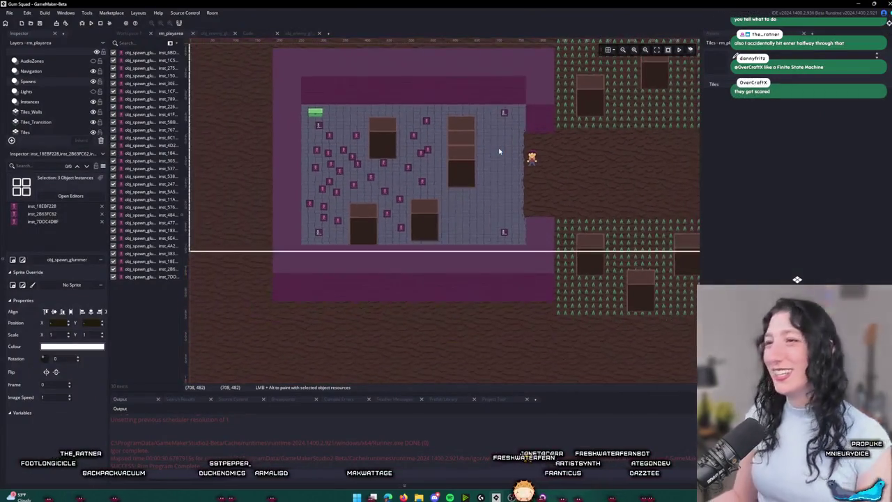
{"action": "left_click", "coordinate": [126, 33]}
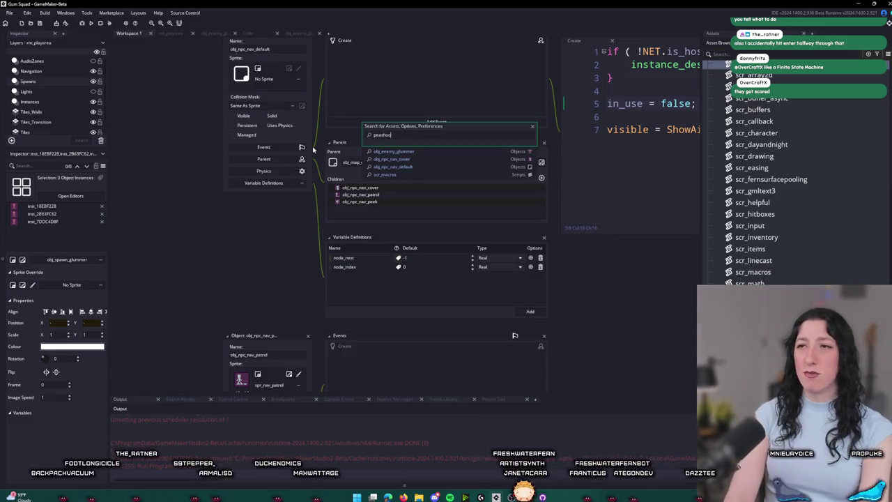
Step: Open the peashooter code in scr_weapons as a full tab and search it for 'barrel'
{"action": "type", "text": "ter"}
{"action": "key", "text": "Up"}
{"action": "key", "text": "Return"}
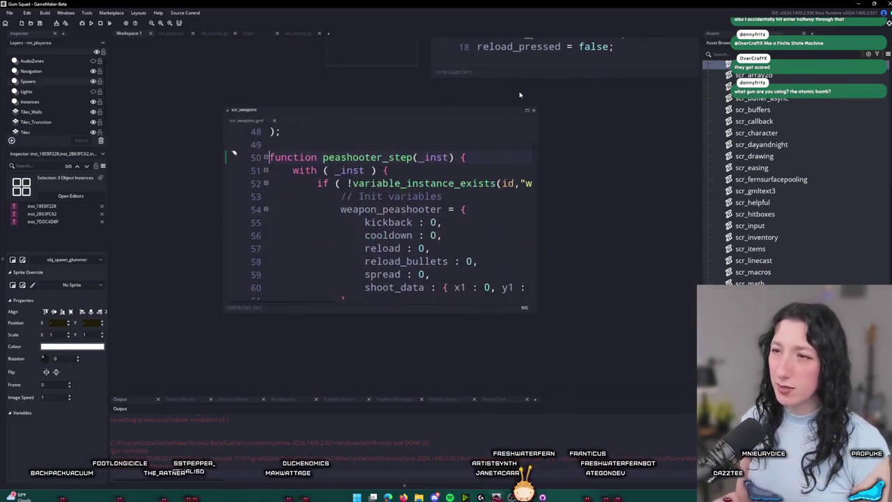
{"action": "left_click", "coordinate": [526, 110]}
{"action": "key", "text": "ctrl+f"}
{"action": "type", "text": "barrel"}
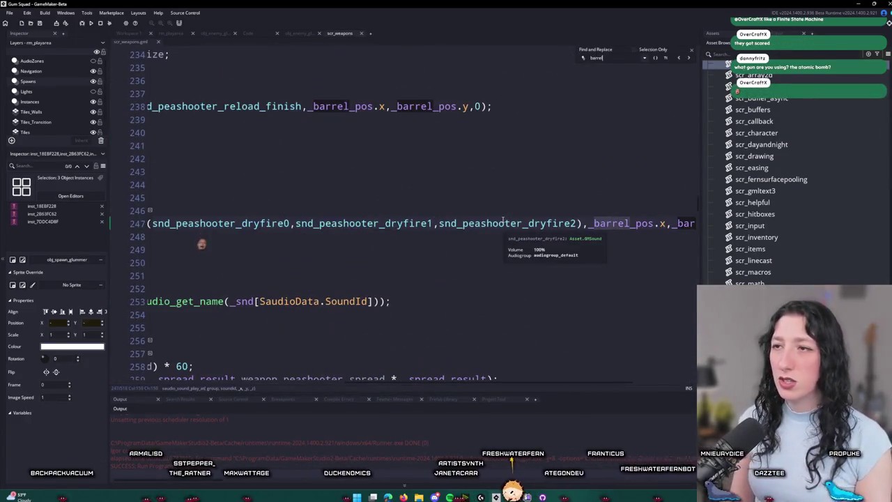
{"action": "key", "text": "Return"}
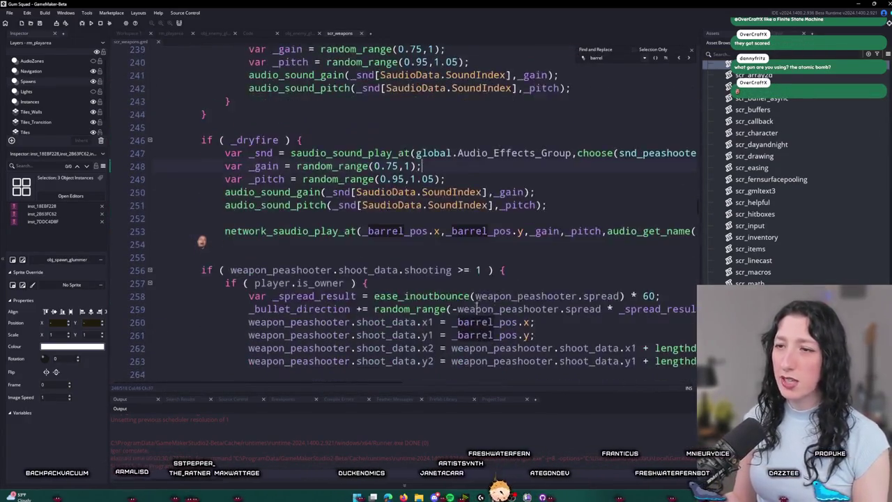
Step: Go to the end of line 272, then rerun the game and create a lobby
{"action": "left_click", "coordinate": [692, 52]}
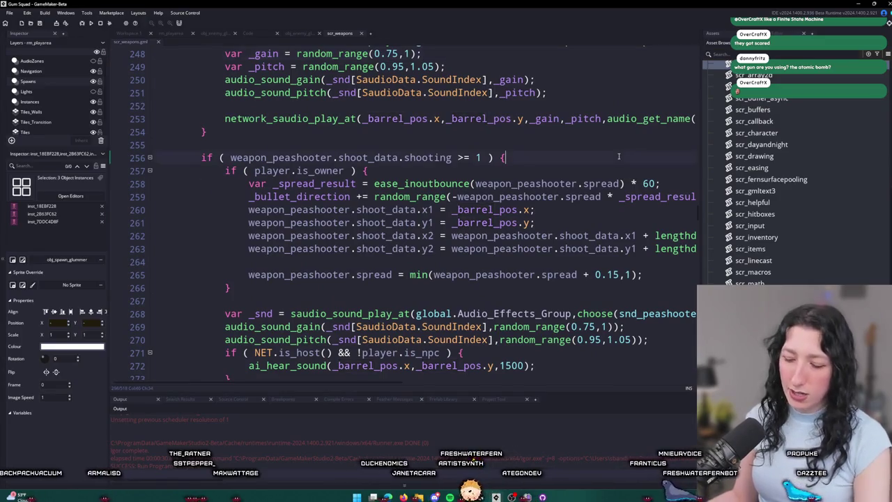
{"action": "key", "text": "F12"}
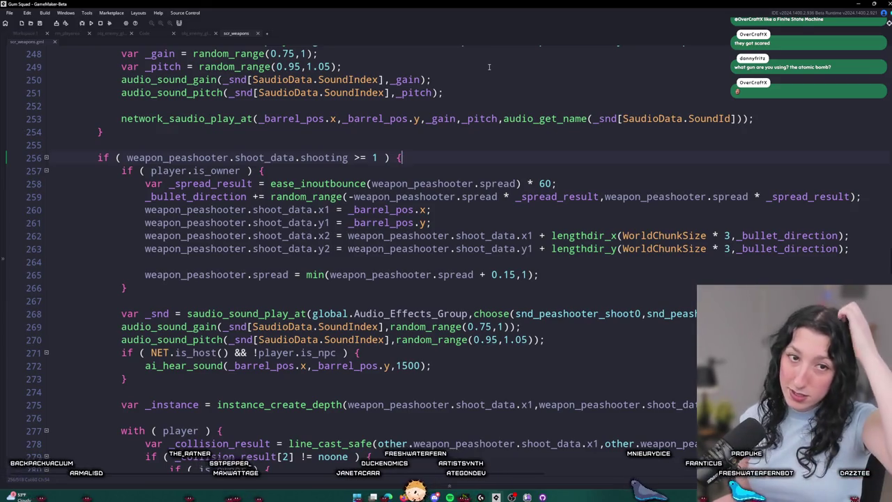
{"action": "scroll", "coordinate": [545, 146], "scroll_direction": "down", "scroll_amount": 5}
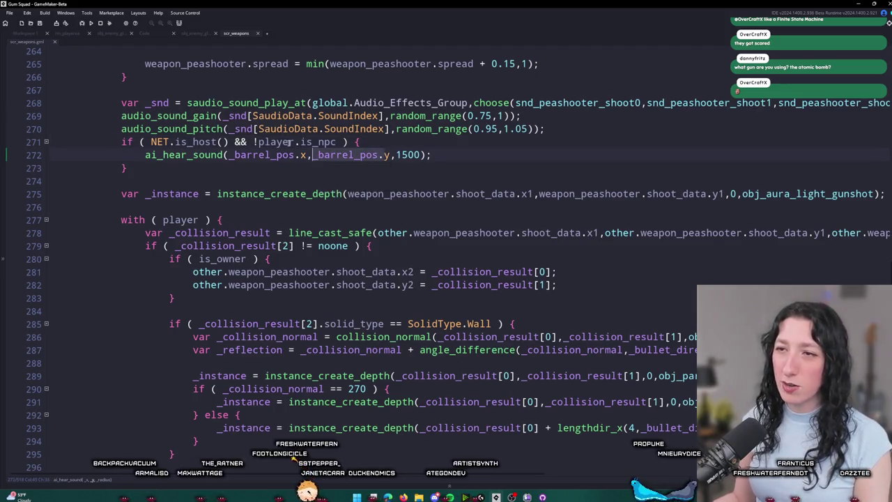
{"action": "left_click", "coordinate": [375, 158]}
{"action": "key", "text": "F5"}
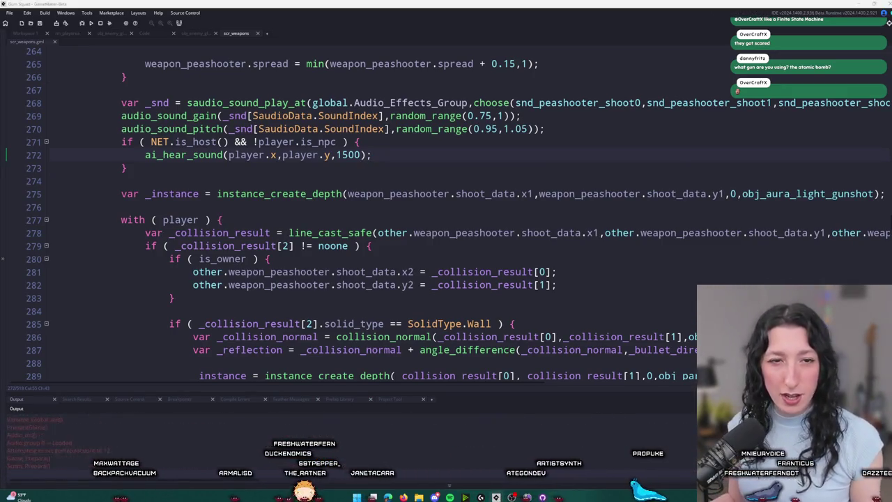
{"action": "left_click", "coordinate": [423, 233]}
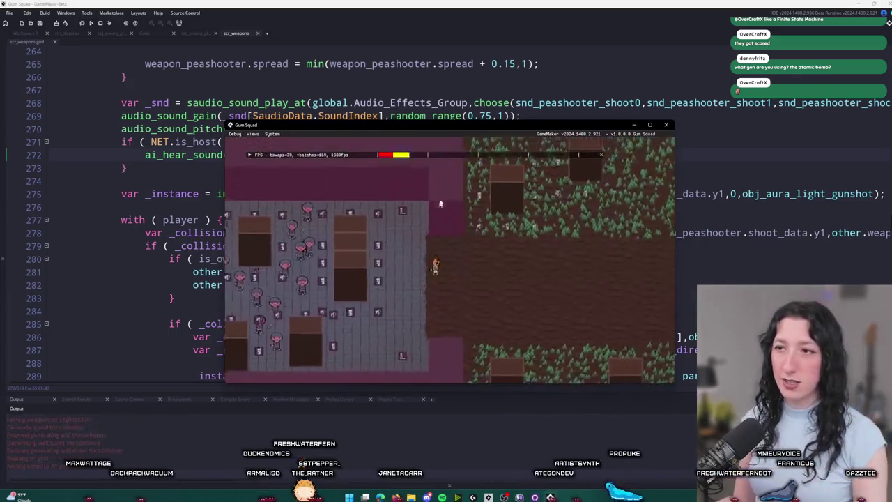
Step: Maximize the game window and walk the character around the forest with WASD
{"action": "key", "text": "super+Up"}
{"action": "key", "text": "w"}
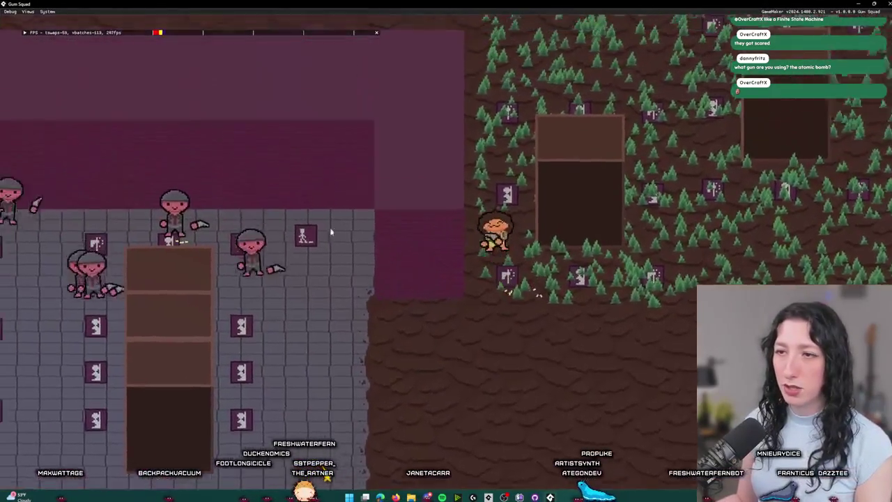
{"action": "key", "text": "d"}
{"action": "key", "text": "w"}
{"action": "key", "text": "d"}
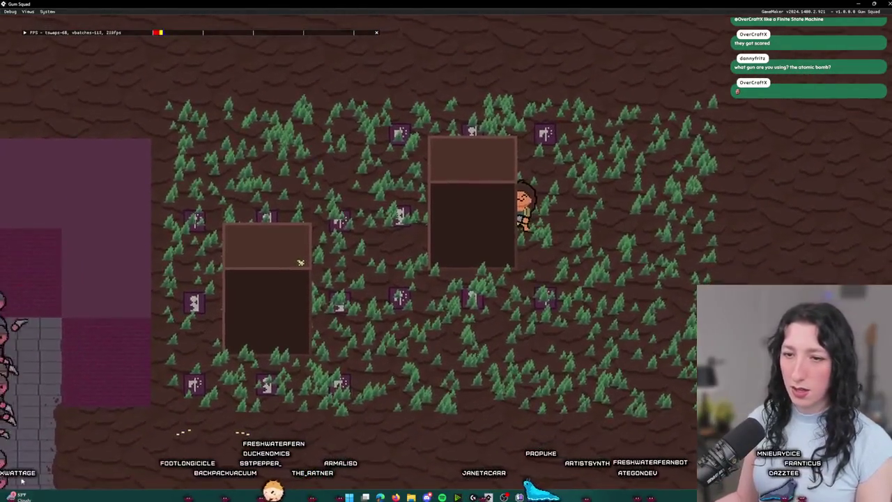
{"action": "key", "text": "s"}
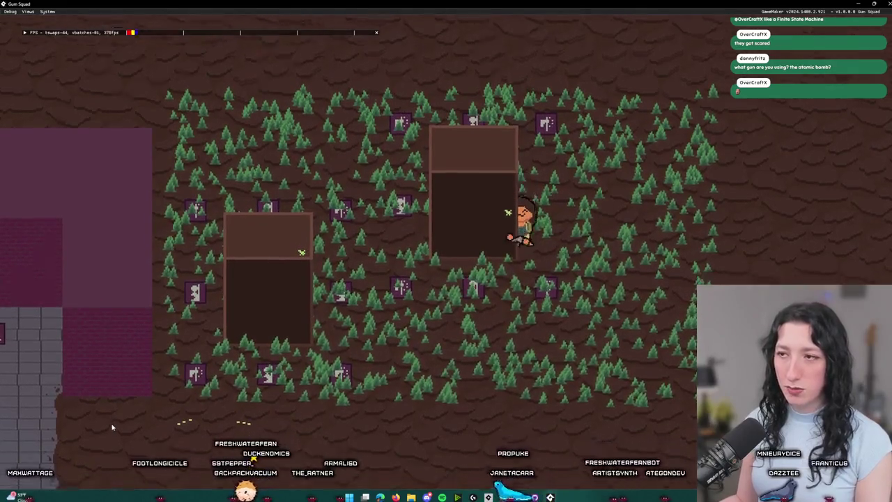
{"action": "key", "text": "a"}
{"action": "key", "text": "a"}
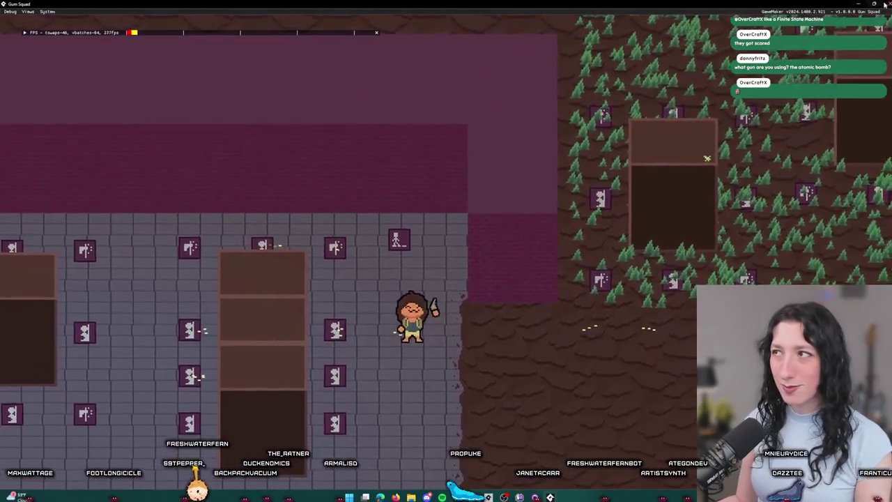
Step: Close the game and jump to the ai_hear_sound definition in scr_ai
{"action": "left_click", "coordinate": [885, 4]}
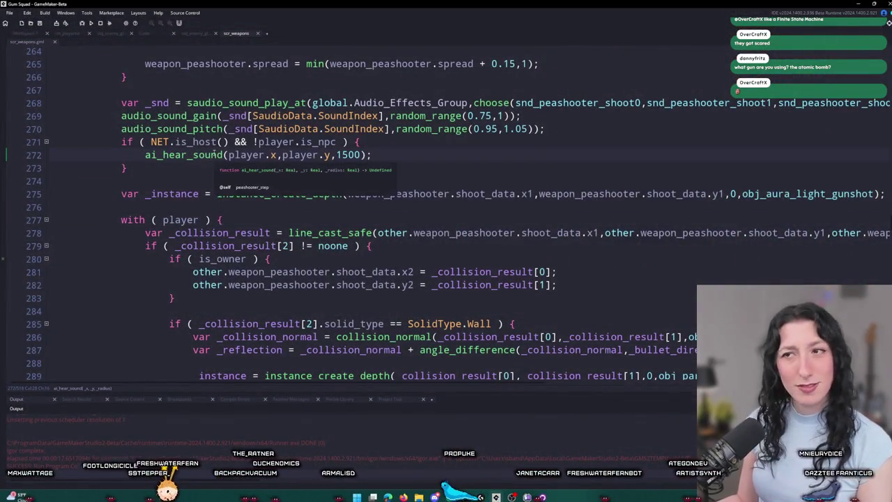
{"action": "middle_click", "coordinate": [222, 154]}
{"action": "scroll", "coordinate": [214, 156], "scroll_direction": "down", "scroll_amount": 2}
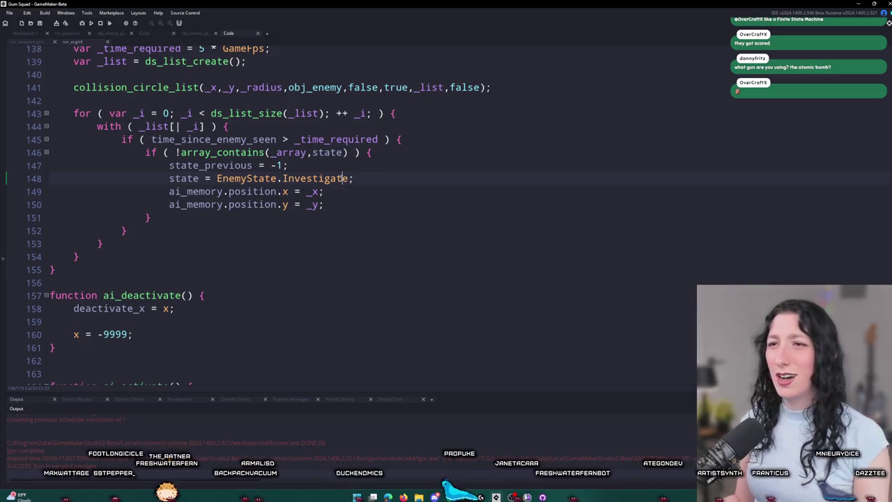
{"action": "key", "text": "Return"}
{"action": "type", "text": "s"}
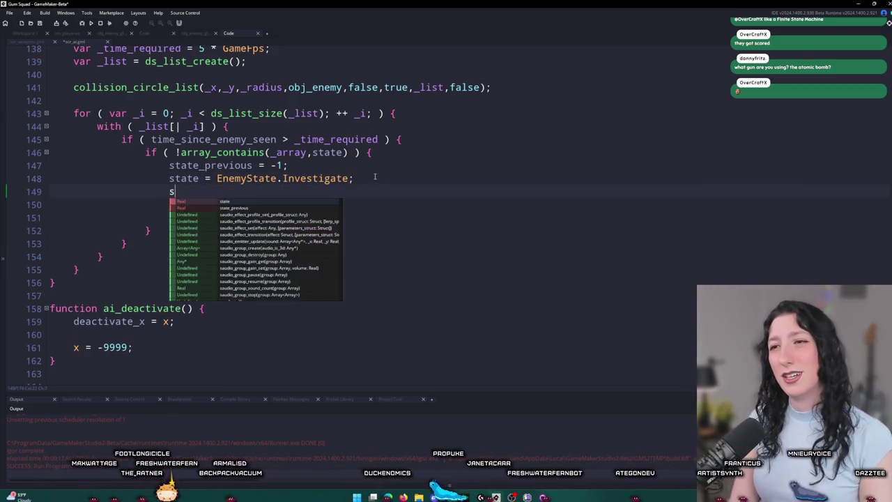
{"action": "type", "text": "how_message(\"TEST\");"}
{"action": "key", "text": "F5"}
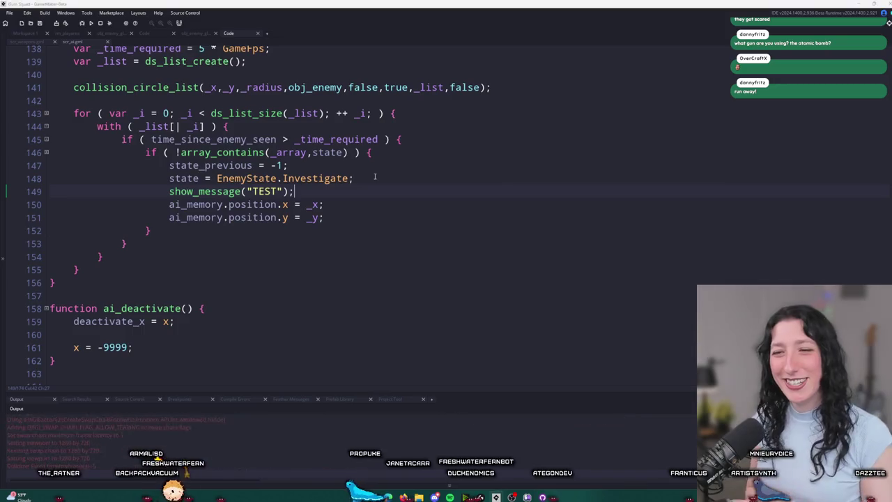
{"action": "left_click", "coordinate": [449, 232]}
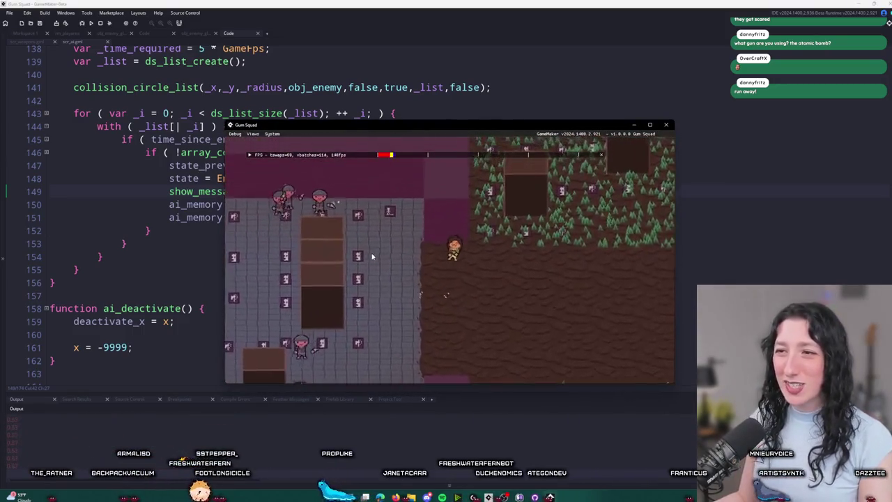
{"action": "key", "text": "w"}
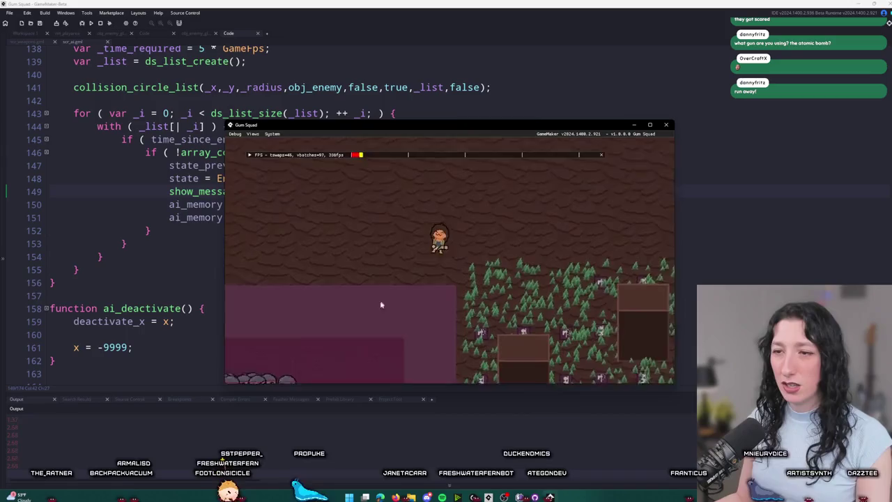
{"action": "key", "text": "d"}
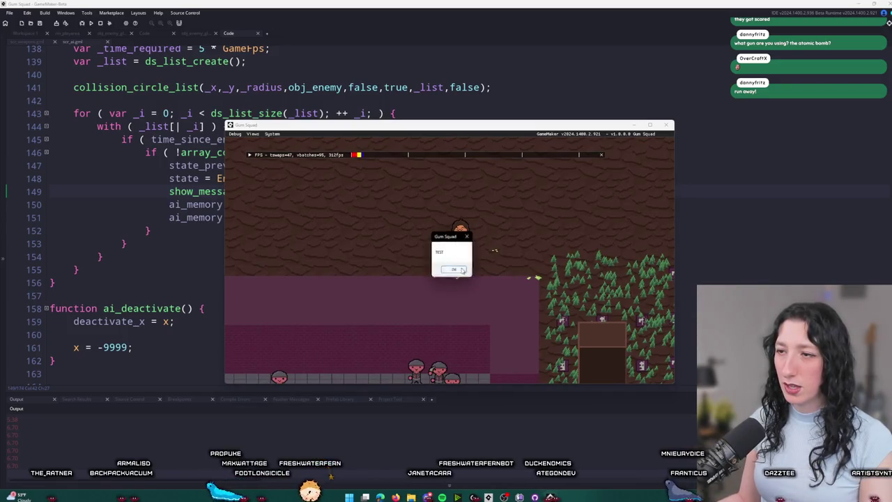
{"action": "key", "text": "Return"}
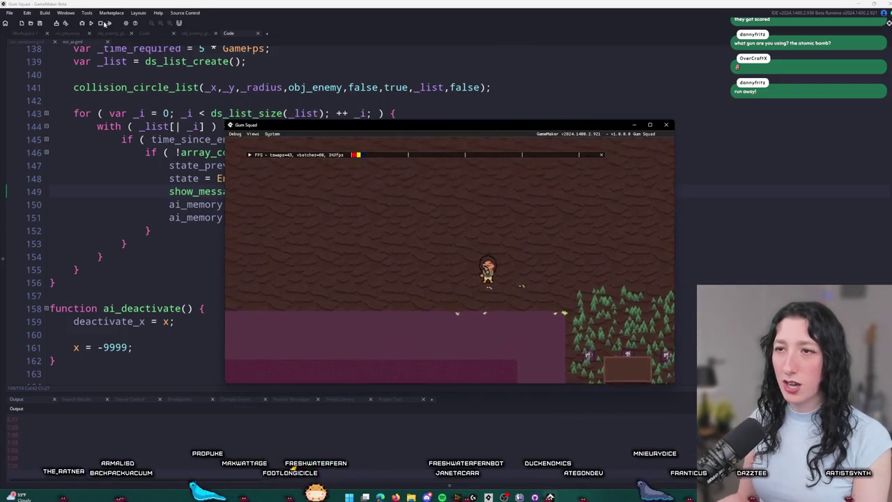
{"action": "key", "text": "Escape"}
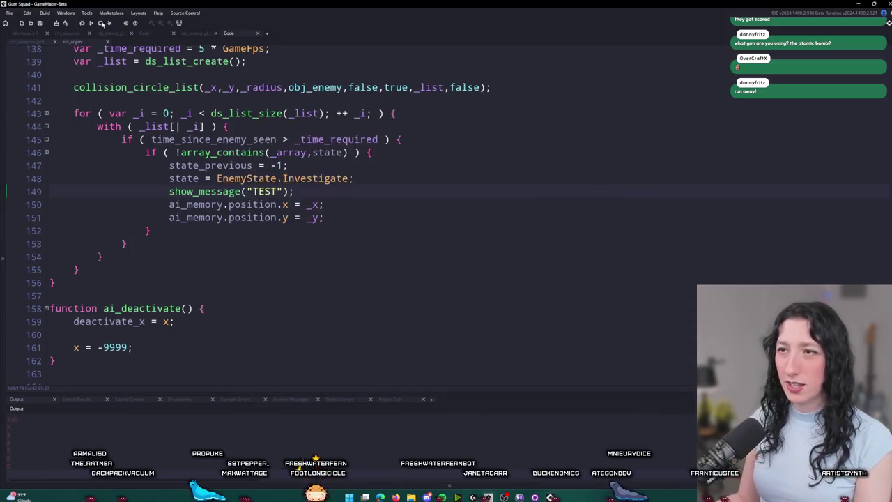
{"action": "key", "text": "ctrl+d"}
{"action": "left_click", "coordinate": [350, 178]}
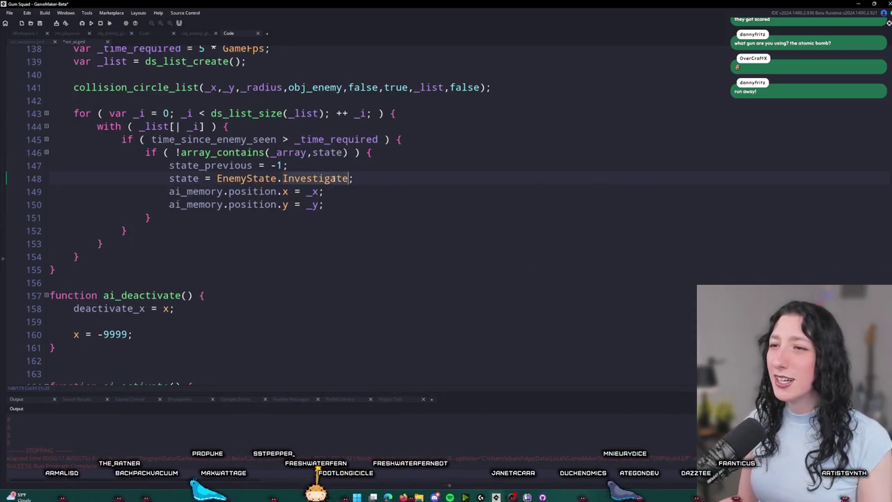
Step: Save the AI script and return to the workspace with the object editors
{"action": "scroll", "coordinate": [361, 203], "scroll_direction": "up", "scroll_amount": 1}
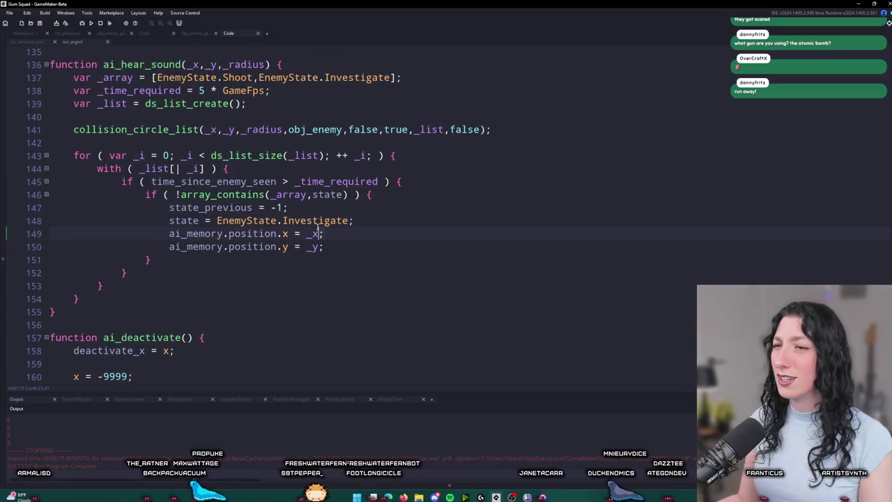
{"action": "key", "text": "ctrl+s"}
{"action": "left_click", "coordinate": [24, 34]}
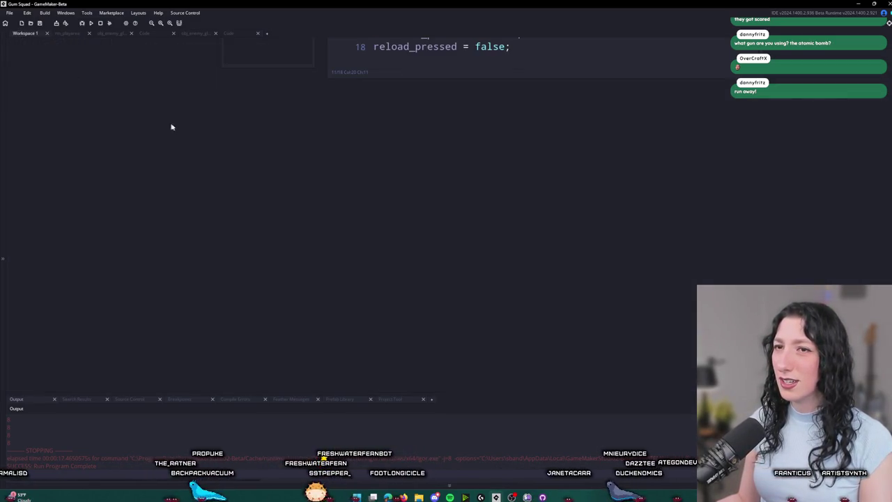
{"action": "scroll", "coordinate": [306, 195], "scroll_direction": "down", "scroll_amount": 5}
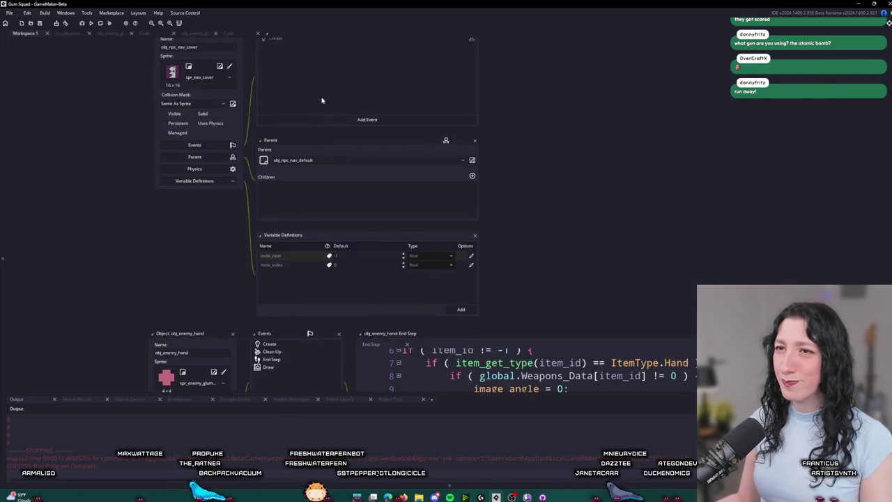
Step: Find obj_enemy_glummer via asset search and open its Step code in a full tab
{"action": "key", "text": "ctrl+t"}
{"action": "type", "text": "sl"}
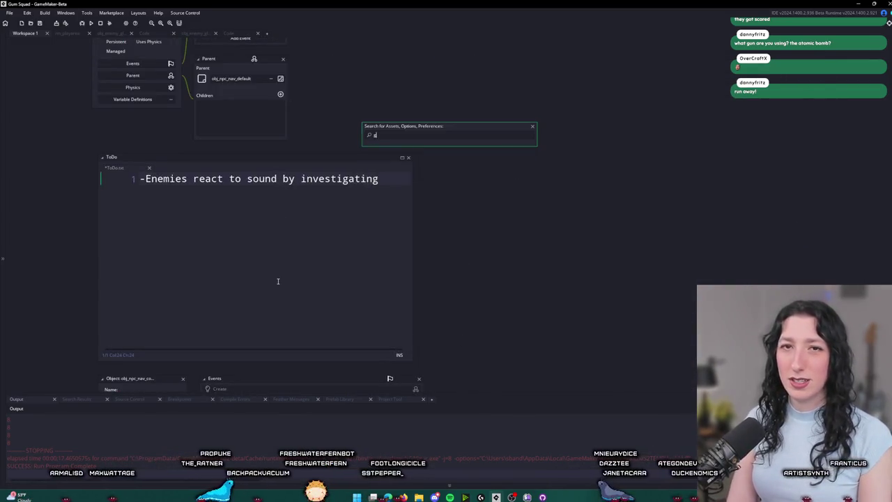
{"action": "key", "text": "Return"}
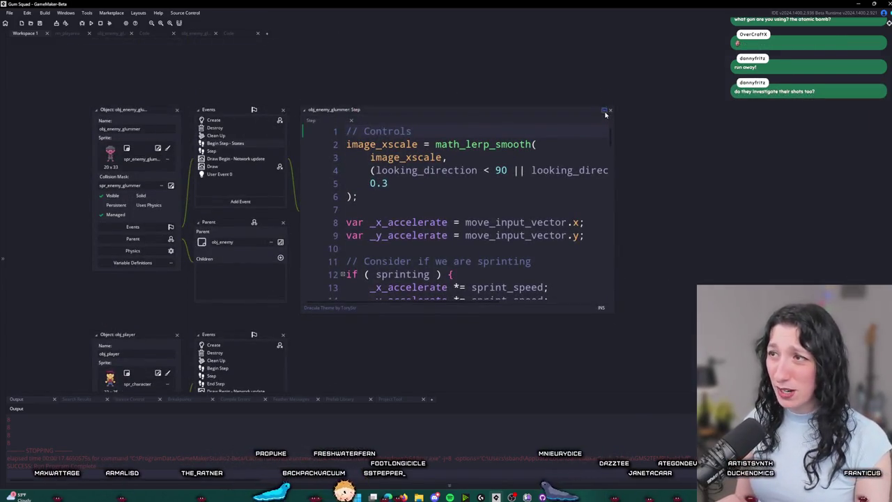
{"action": "left_click", "coordinate": [604, 109]}
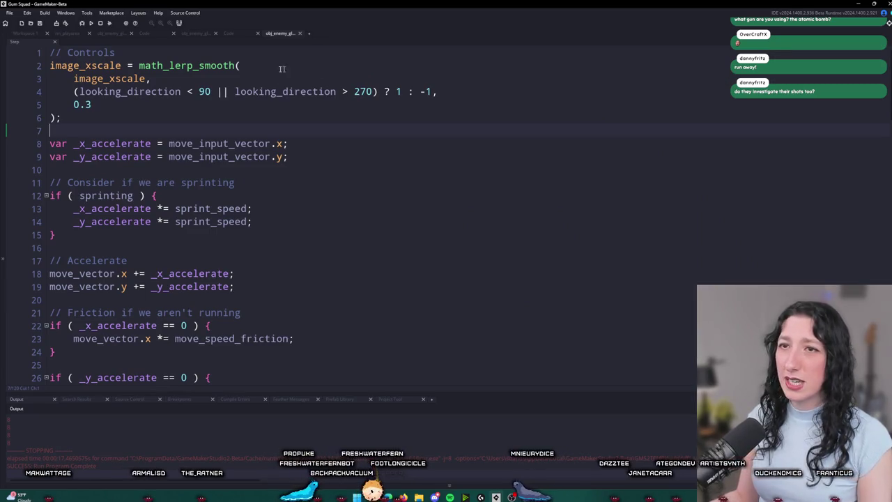
Step: Open the glummer's Begin Step code and browse down to the chase state's pathfinding block
{"action": "left_click", "coordinate": [25, 36]}
{"action": "double_click", "coordinate": [254, 143]}
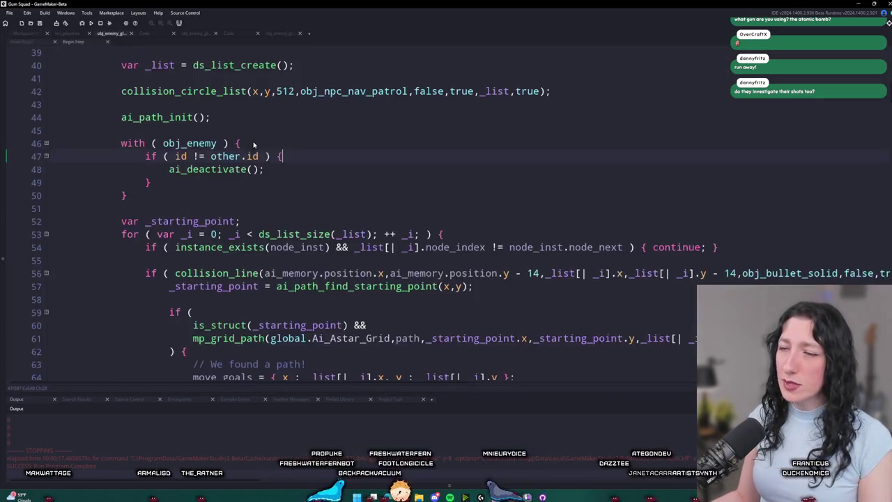
{"action": "key", "text": "ctrl+f"}
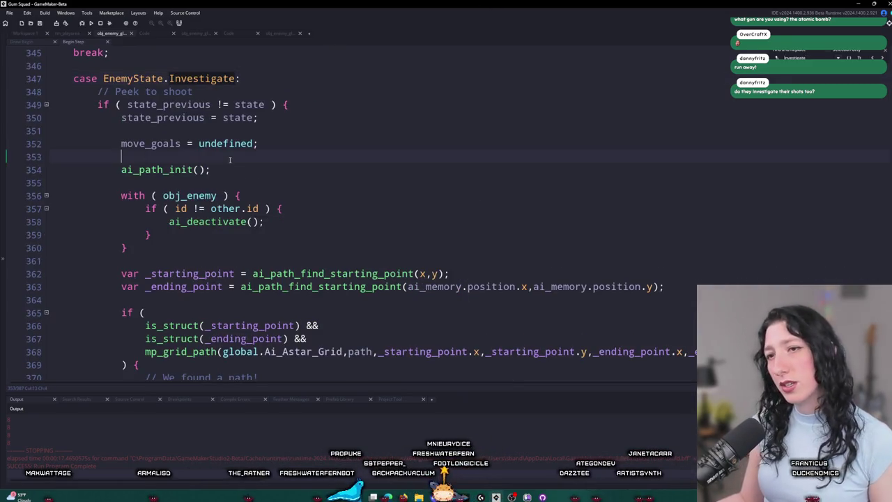
{"action": "scroll", "coordinate": [190, 173], "scroll_direction": "down", "scroll_amount": 2}
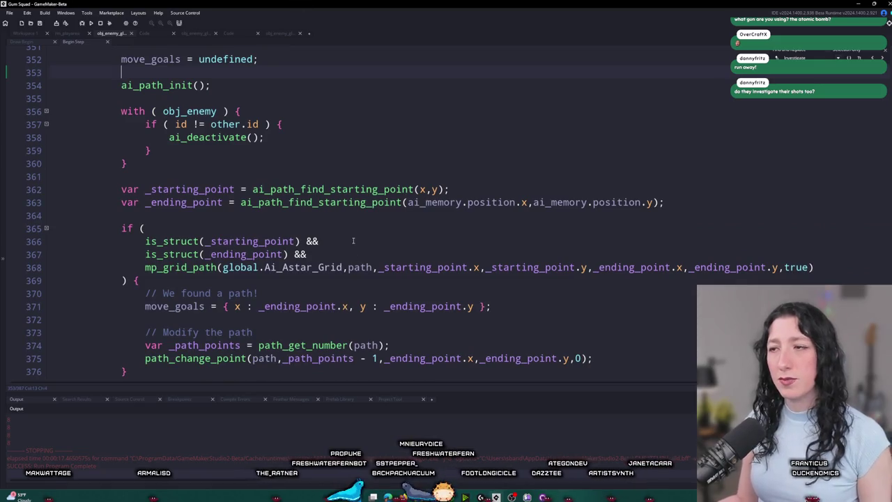
{"action": "scroll", "coordinate": [374, 221], "scroll_direction": "down", "scroll_amount": 1}
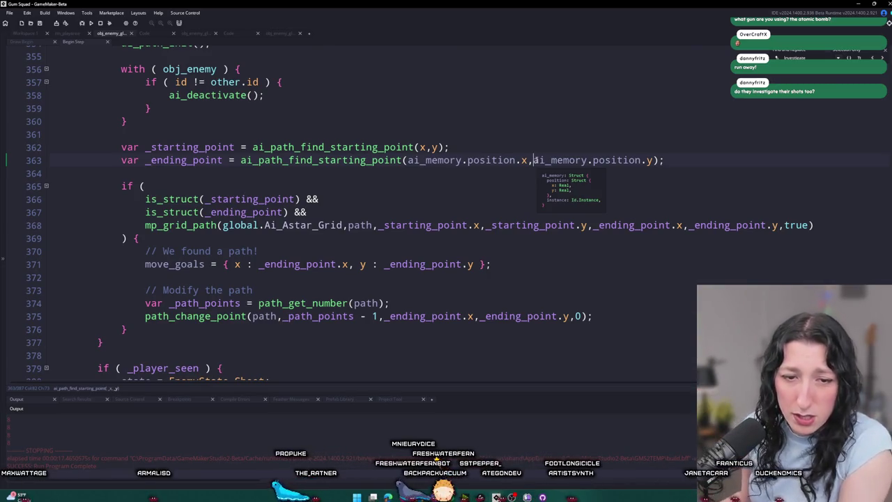
{"action": "key", "text": "End"}
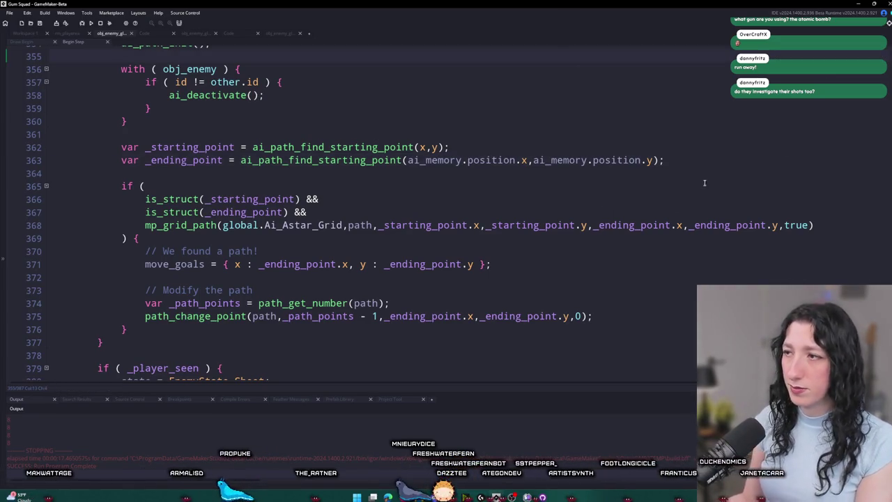
{"action": "scroll", "coordinate": [713, 160], "scroll_direction": "down", "scroll_amount": 2}
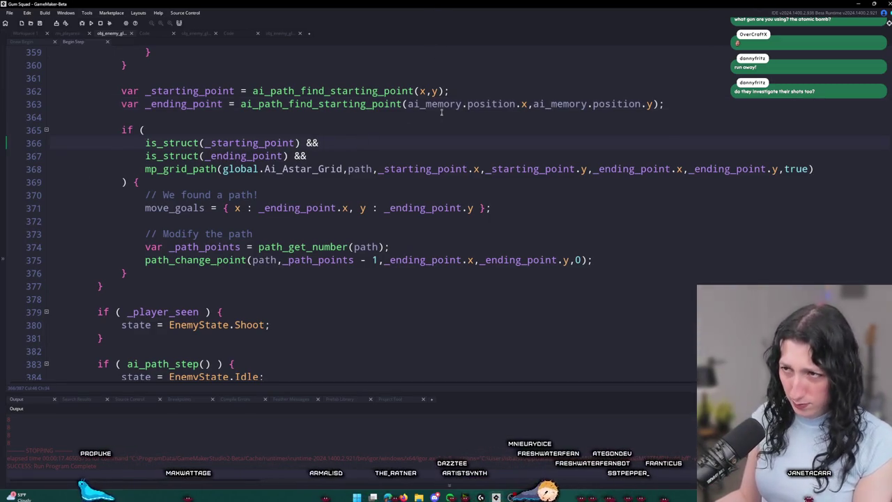
{"action": "scroll", "coordinate": [150, 188], "scroll_direction": "down", "scroll_amount": 2}
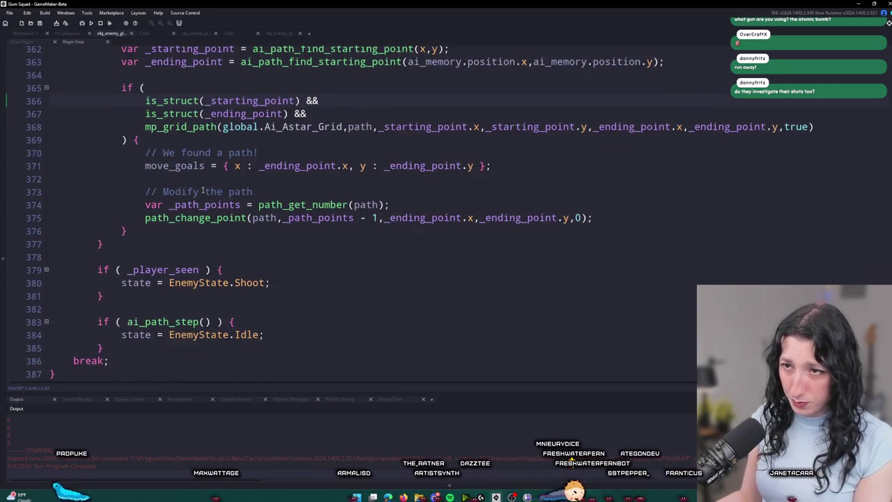
{"action": "scroll", "coordinate": [188, 292], "scroll_direction": "up", "scroll_amount": 2}
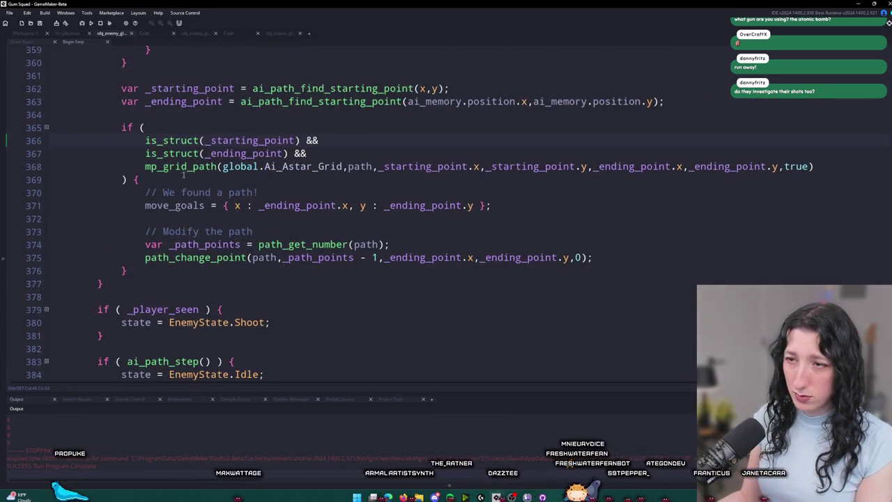
{"action": "key", "text": "Down"}
{"action": "key", "text": "Down"}
Step: Insert a new line after the pathfinding block with the is_struct(move_goals) { condition
{"action": "double_click", "coordinate": [361, 166]}
{"action": "left_click", "coordinate": [193, 213]}
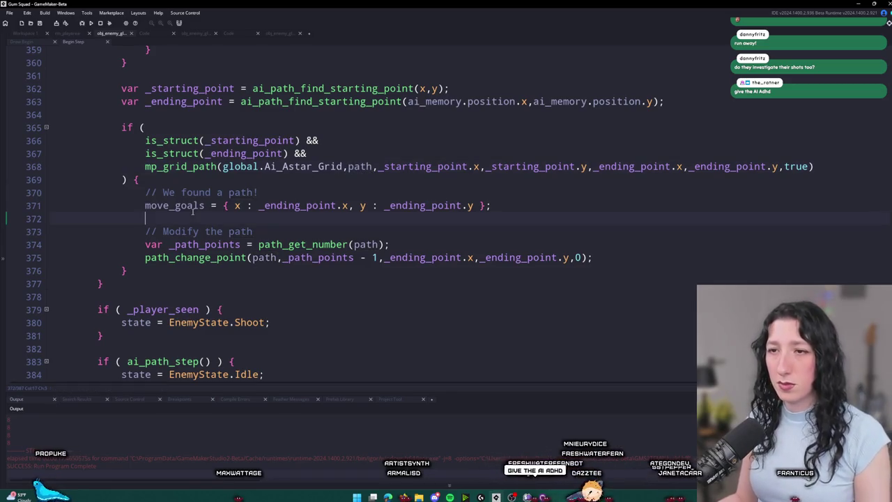
{"action": "scroll", "coordinate": [194, 195], "scroll_direction": "down", "scroll_amount": 1}
{"action": "left_click", "coordinate": [145, 250]}
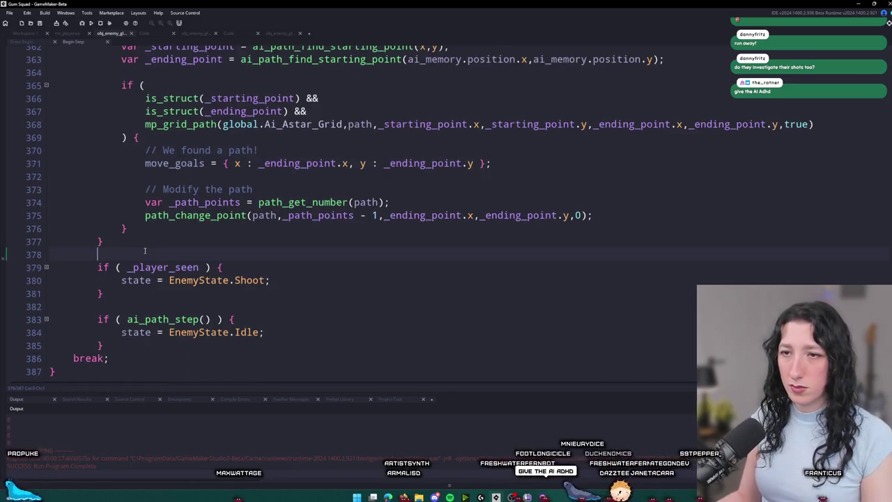
{"action": "key", "text": "Return"}
{"action": "type", "text": "is_struct(move_goals) {"}
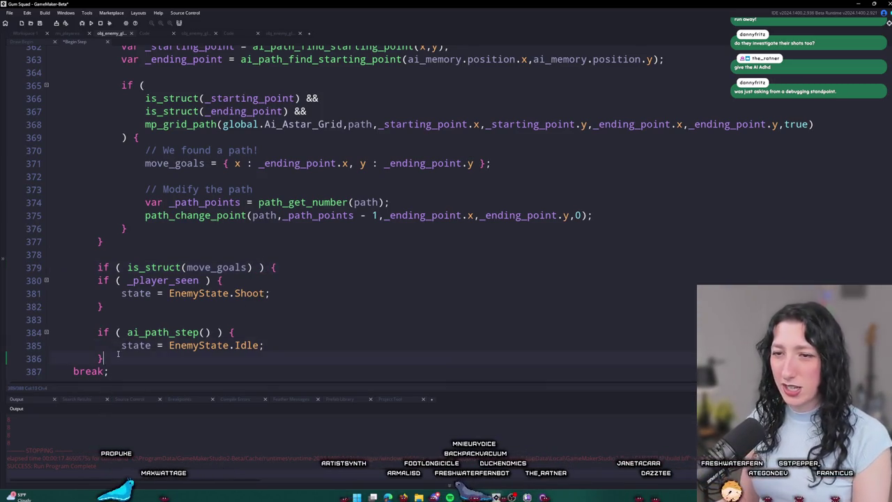
Step: Close the new block with } and indent the shooting and path-step checks inside it
{"action": "scroll", "coordinate": [175, 292], "scroll_direction": "down", "scroll_amount": 1}
{"action": "left_click", "coordinate": [103, 331]}
{"action": "key", "text": "Return"}
{"action": "type", "text": "}"}
{"action": "mouse_move", "coordinate": [100, 330]}
{"action": "left_mouse_down"}
{"action": "mouse_move", "coordinate": [95, 239]}
{"action": "mouse_move", "coordinate": [96, 252]}
{"action": "left_mouse_up"}
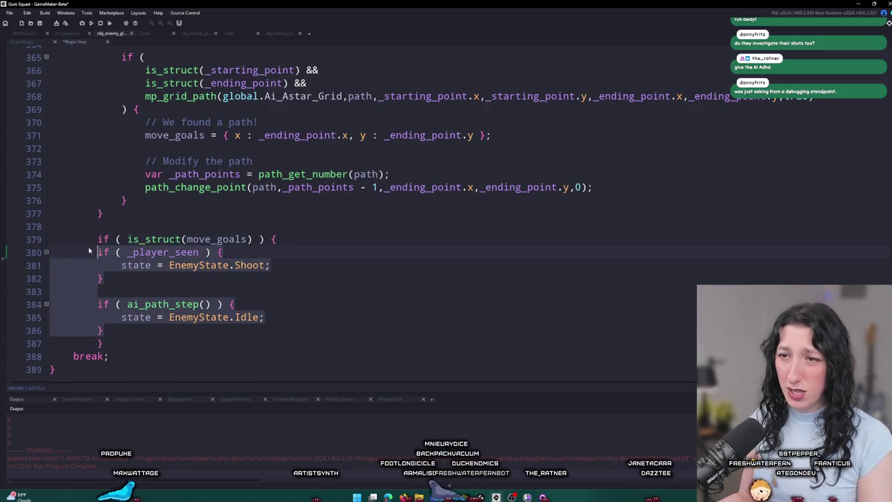
{"action": "key", "text": "Tab"}
{"action": "left_click", "coordinate": [334, 282]}
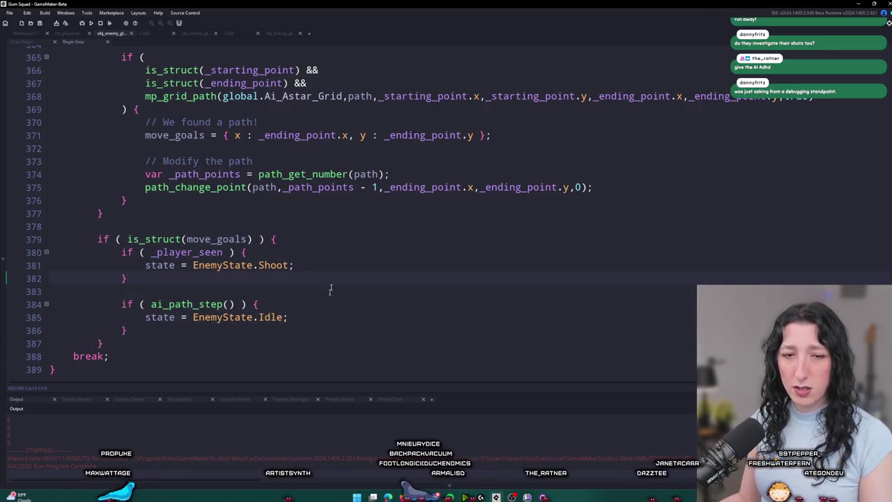
Step: Highlight move_goals to review its other uses in the code
{"action": "scroll", "coordinate": [319, 221], "scroll_direction": "up", "scroll_amount": 1}
{"action": "scroll", "coordinate": [458, 202], "scroll_direction": "up", "scroll_amount": 1}
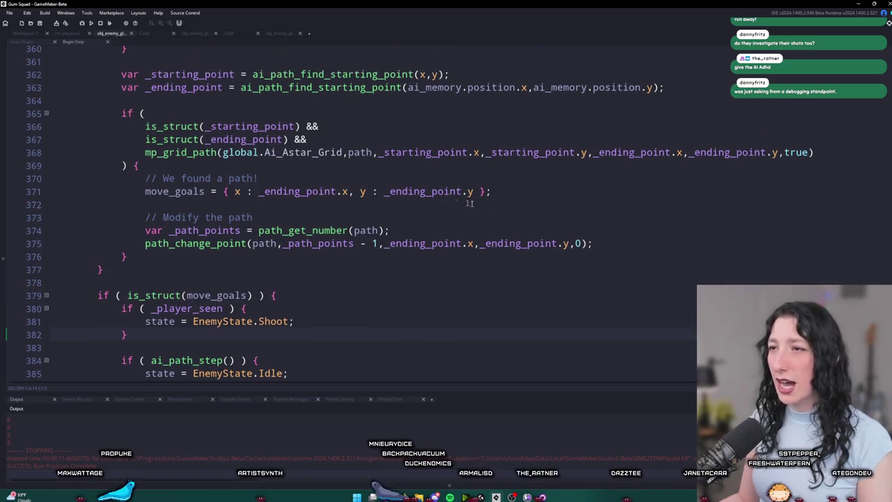
{"action": "scroll", "coordinate": [499, 232], "scroll_direction": "down", "scroll_amount": 1}
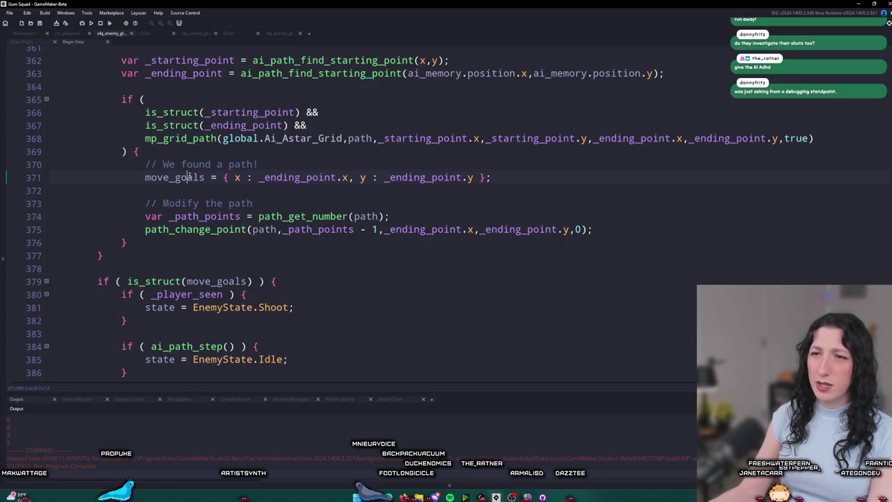
{"action": "double_click", "coordinate": [188, 177]}
{"action": "scroll", "coordinate": [175, 218], "scroll_direction": "up", "scroll_amount": 2}
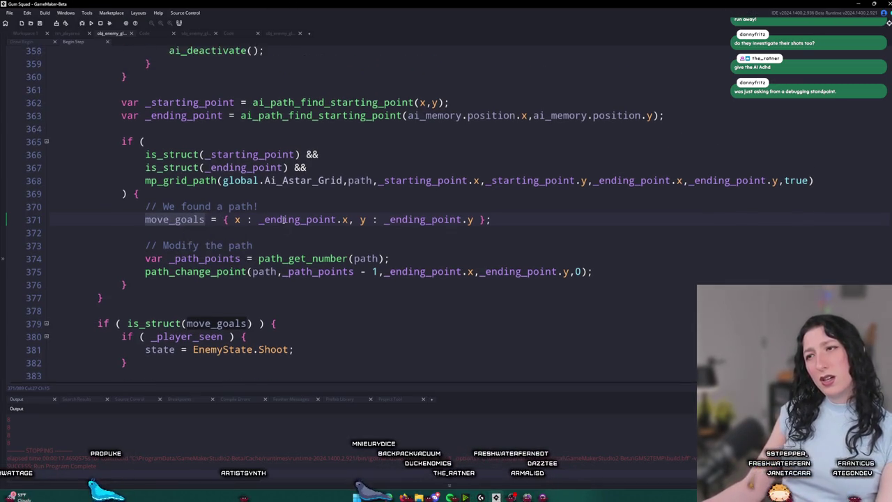
{"action": "scroll", "coordinate": [592, 228], "scroll_direction": "down", "scroll_amount": 4}
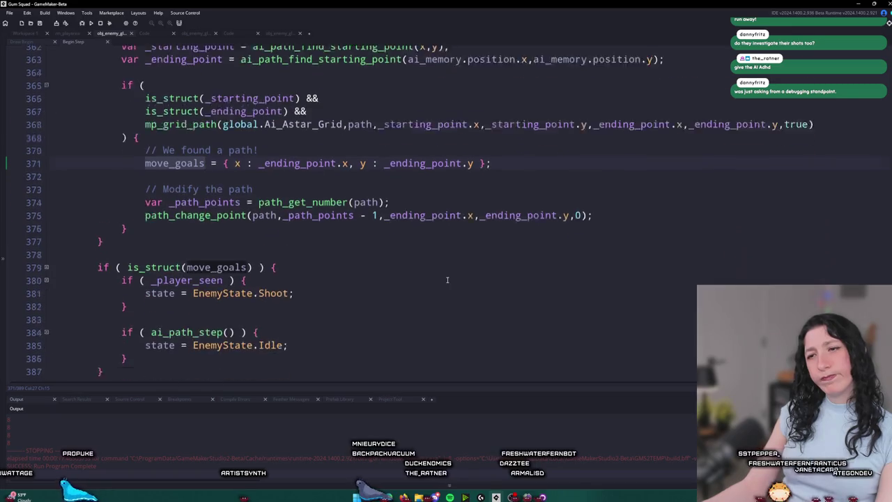
{"action": "left_click", "coordinate": [188, 239]}
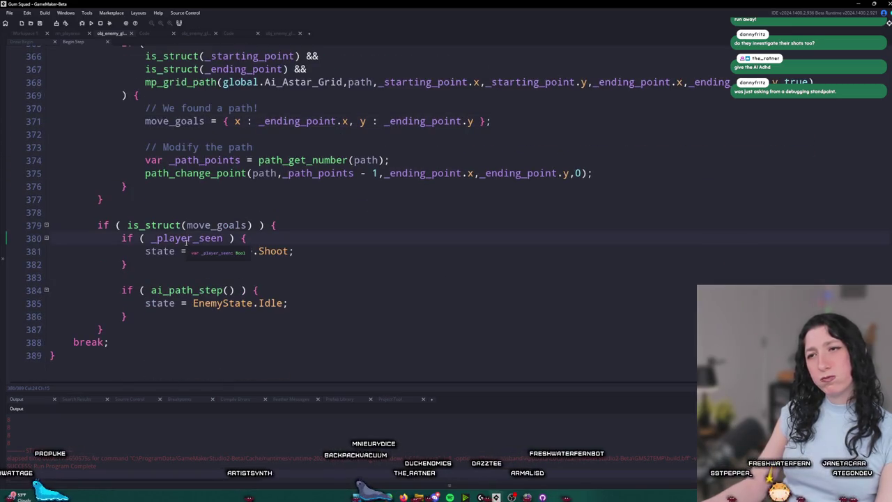
{"action": "scroll", "coordinate": [159, 250], "scroll_direction": "up", "scroll_amount": 4}
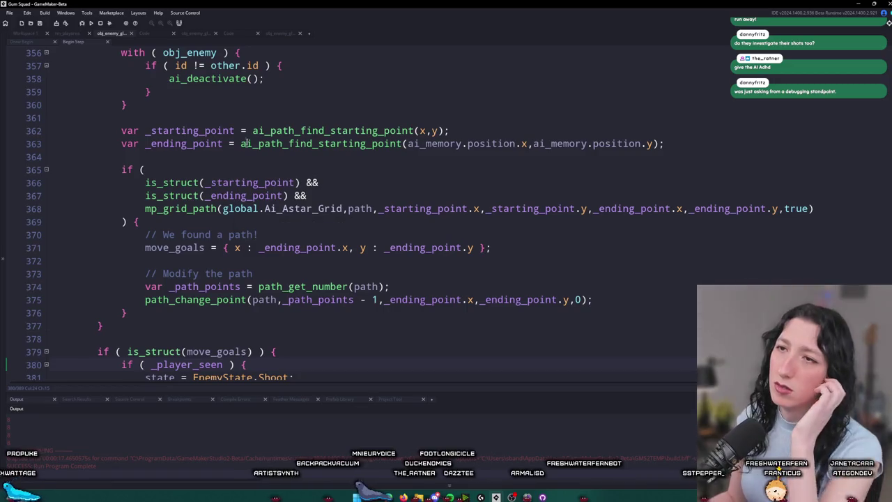
{"action": "scroll", "coordinate": [189, 135], "scroll_direction": "up", "scroll_amount": 1}
{"action": "scroll", "coordinate": [188, 135], "scroll_direction": "down", "scroll_amount": 2}
{"action": "scroll", "coordinate": [188, 136], "scroll_direction": "up", "scroll_amount": 2}
Step: Delete the with ( obj_enemy ) deactivate block and run the game
{"action": "mouse_move", "coordinate": [188, 135]}
{"action": "left_mouse_down"}
{"action": "mouse_move", "coordinate": [32, 70]}
{"action": "mouse_move", "coordinate": [39, 68]}
{"action": "left_mouse_up"}
{"action": "key", "text": "BackSpace"}
{"action": "key", "text": "F5"}
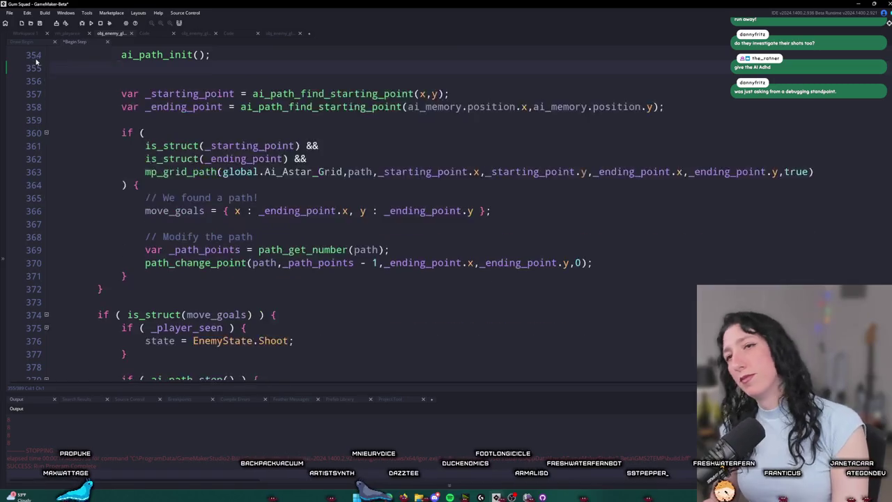
{"action": "scroll", "coordinate": [262, 162], "scroll_direction": "up", "scroll_amount": 2}
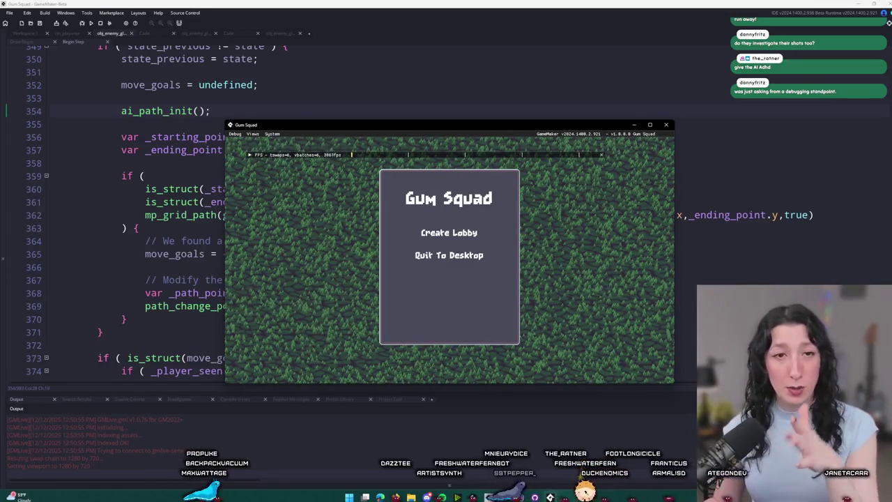
Step: Create a lobby, walk up, and toggle the inventory open and closed
{"action": "left_click", "coordinate": [296, 62]}
{"action": "scroll", "coordinate": [289, 77], "scroll_direction": "down", "scroll_amount": 2}
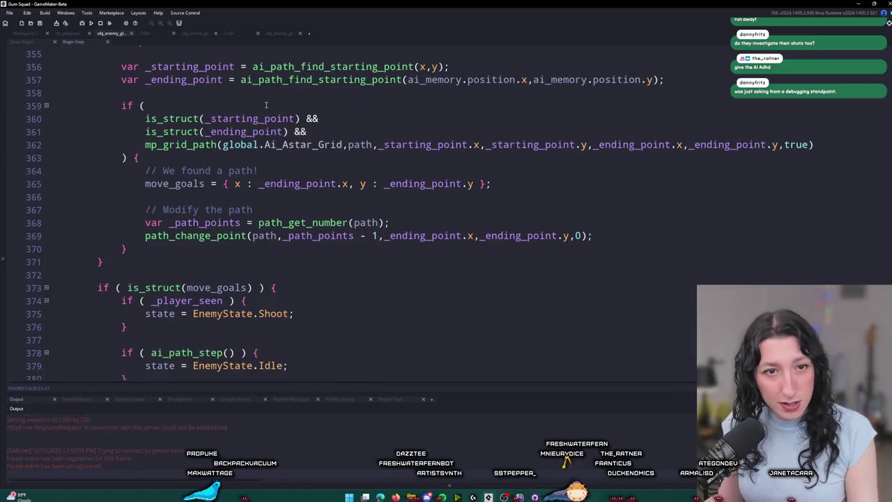
{"action": "scroll", "coordinate": [266, 104], "scroll_direction": "down", "scroll_amount": 1}
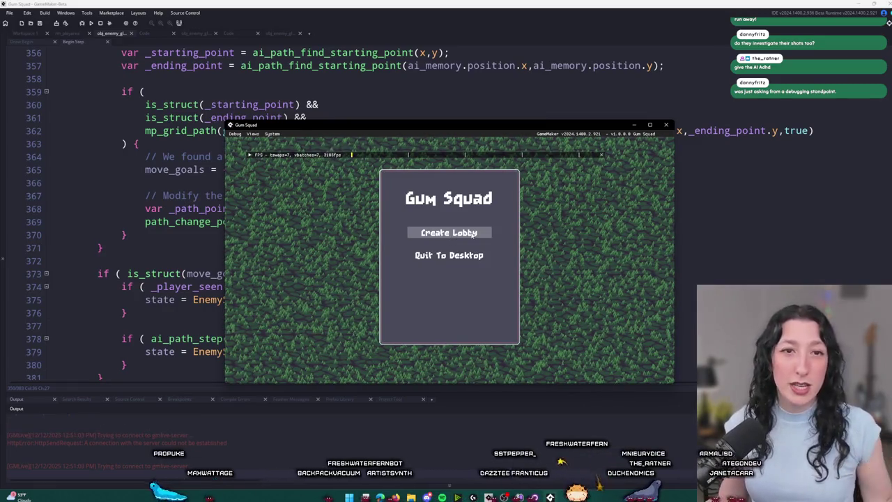
{"action": "left_click", "coordinate": [475, 234]}
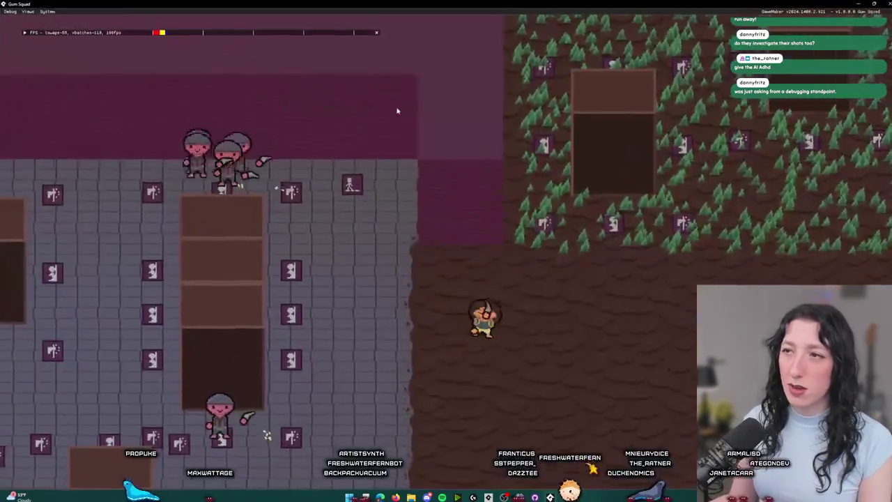
{"action": "key", "text": "w"}
{"action": "key", "text": "Tab"}
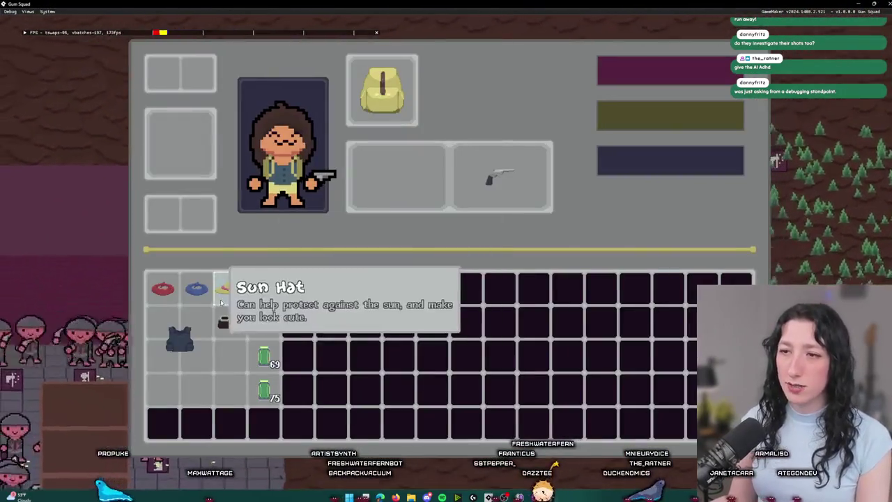
{"action": "key", "text": "Tab"}
Step: Walk through the forest past the box and shoot at a nearby enemy
{"action": "key", "text": "w"}
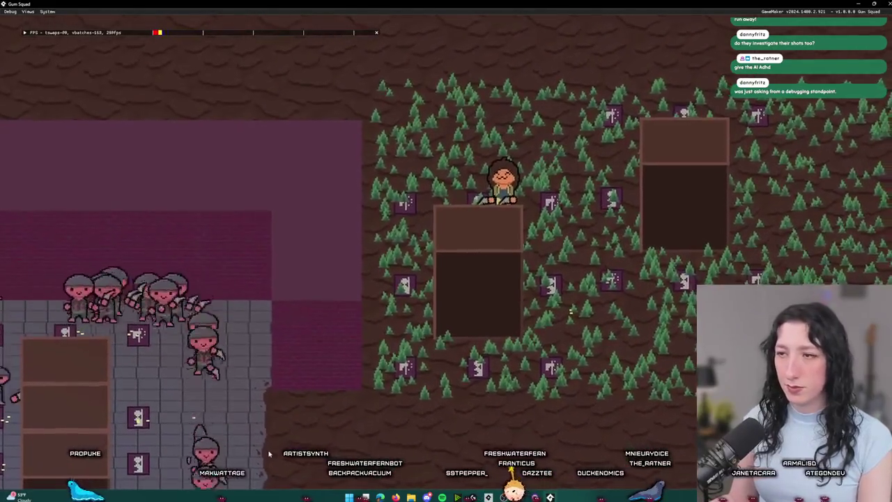
{"action": "key", "text": "d"}
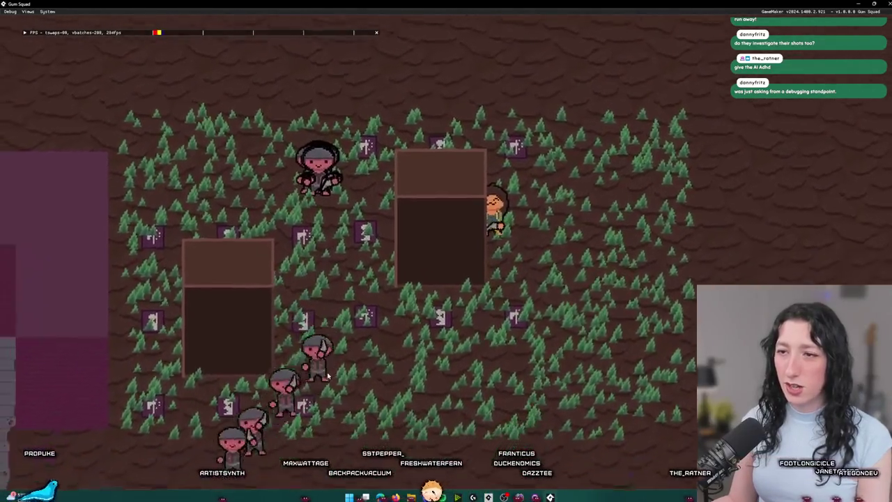
{"action": "key", "text": "d"}
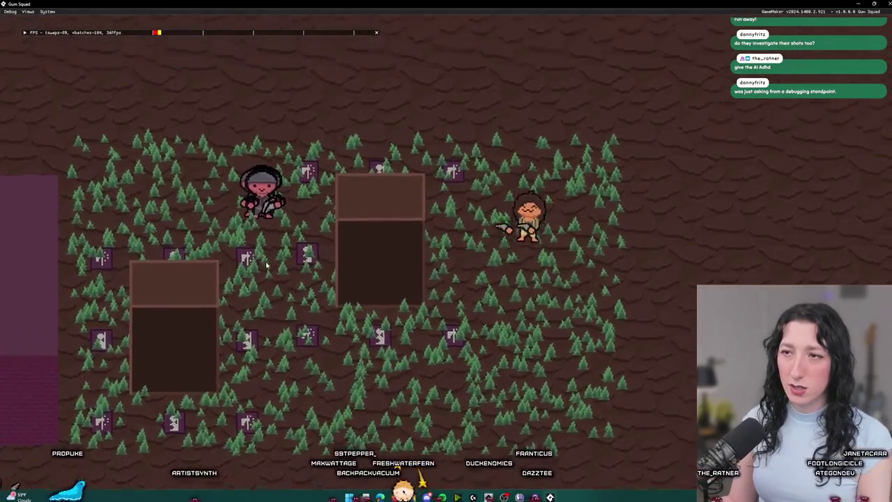
{"action": "key", "text": "w"}
{"action": "key", "text": "s"}
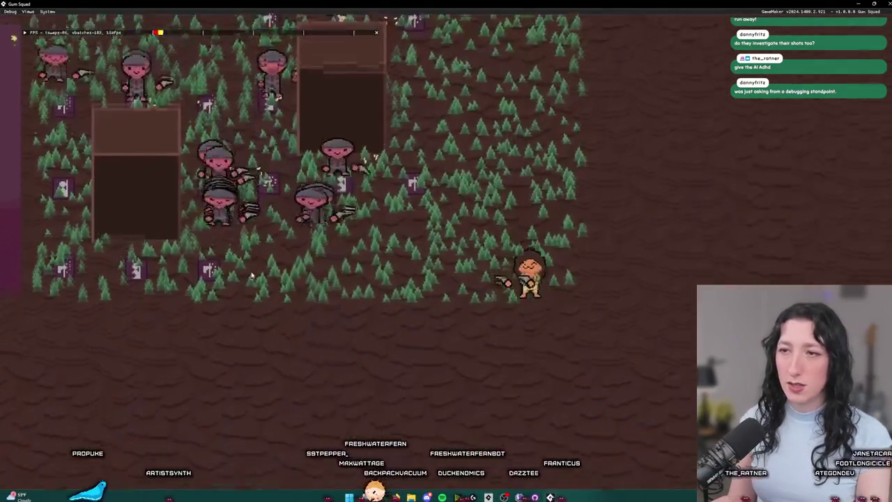
{"action": "key", "text": "s"}
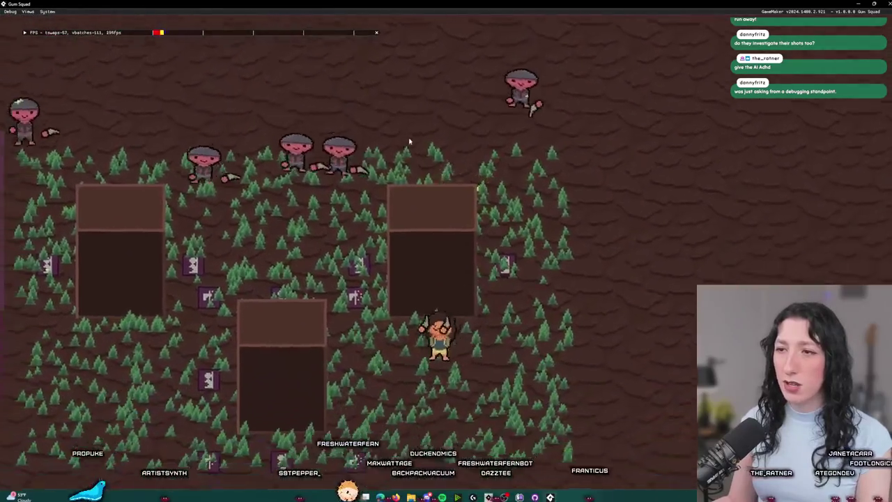
{"action": "key", "text": "w"}
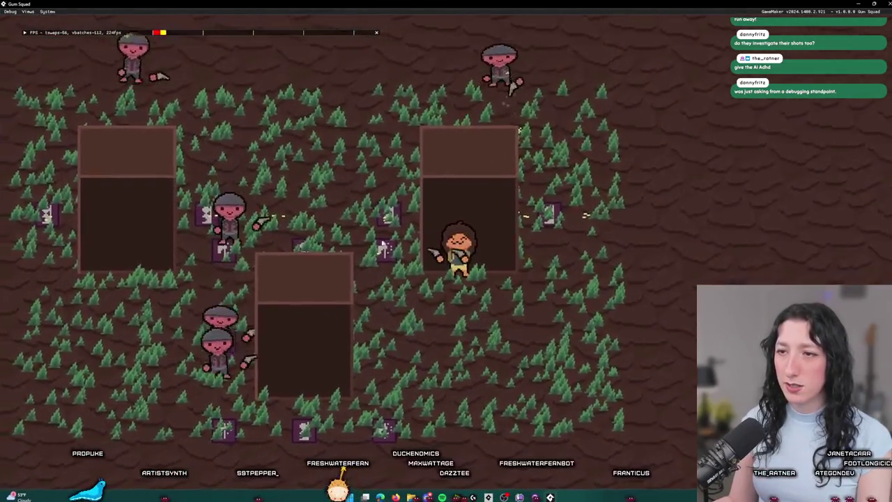
{"action": "left_click", "coordinate": [343, 237]}
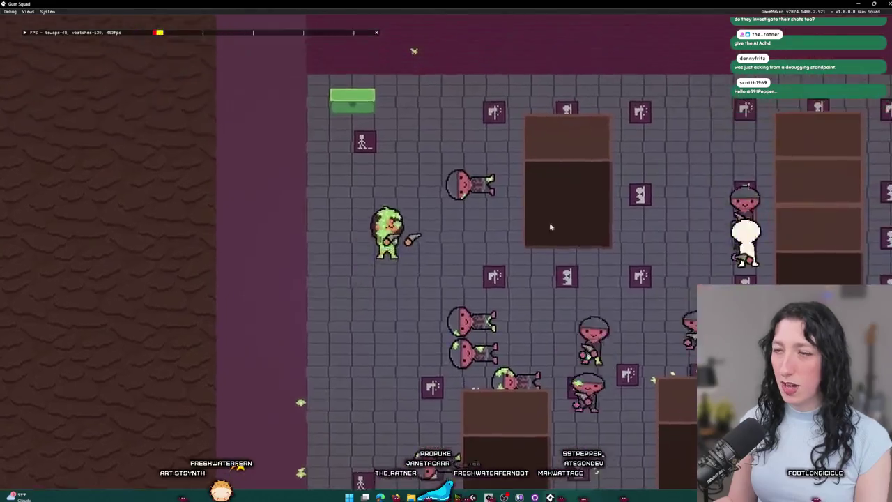
Step: Move the Mint Gum beside the other gum in the storage inventory
{"action": "key", "text": "Tab"}
{"action": "key", "text": "Tab"}
{"action": "key", "text": "e"}
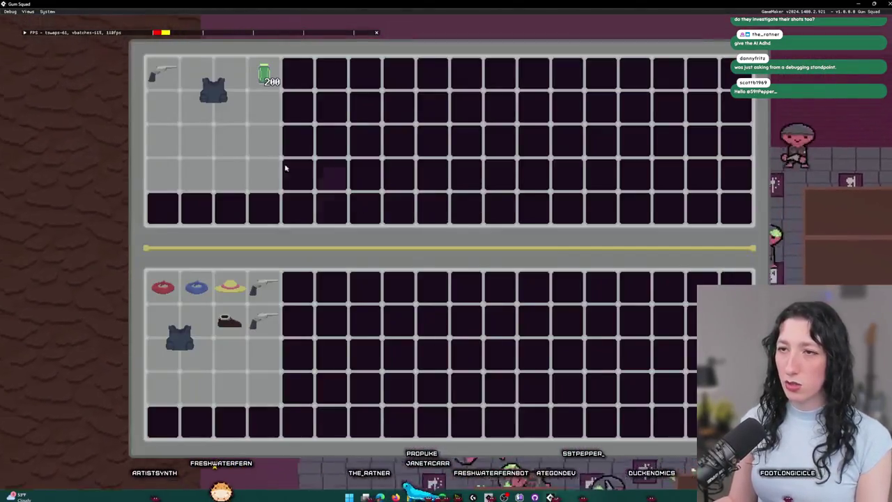
{"action": "left_click", "coordinate": [264, 73]}
{"action": "key", "text": "e"}
{"action": "key", "text": "e"}
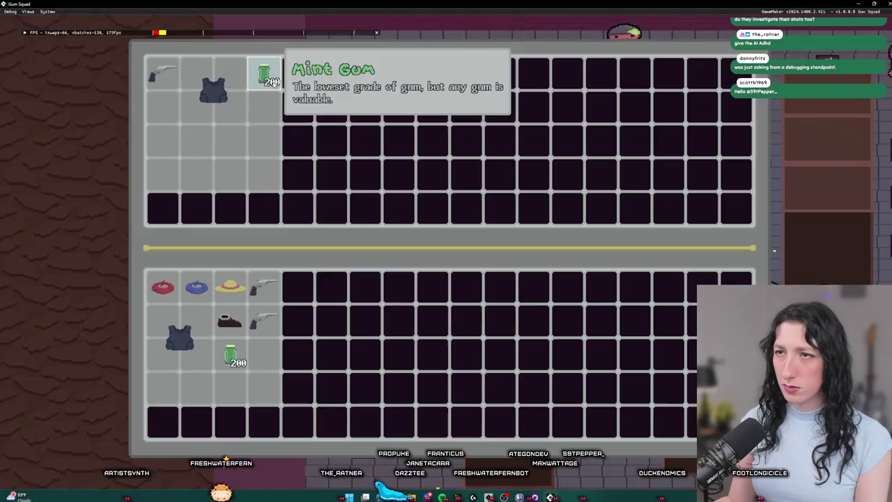
{"action": "left_click", "coordinate": [265, 73]}
{"action": "key", "text": "e"}
Step: Equip the second revolver, the vest and the shoes in the character equipment panel
{"action": "key", "text": "Tab"}
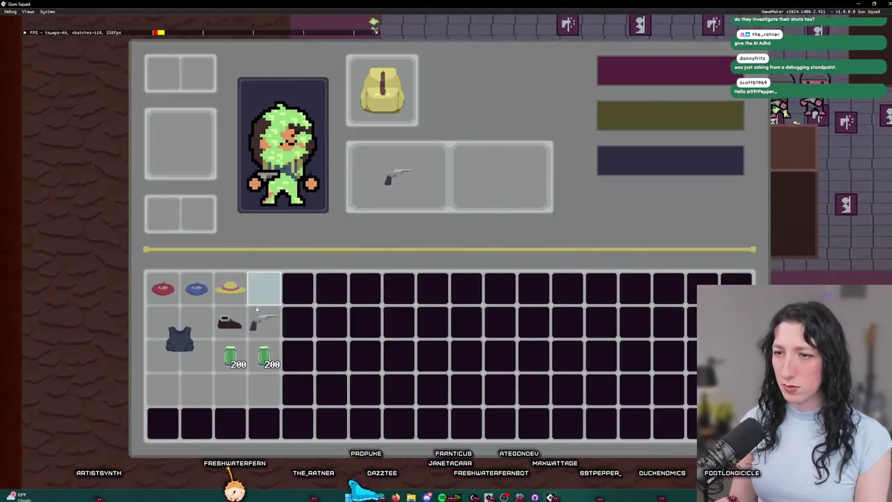
{"action": "left_click", "coordinate": [264, 320]}
{"action": "left_click", "coordinate": [179, 338]}
{"action": "left_click", "coordinate": [230, 322]}
{"action": "key", "text": "Tab"}
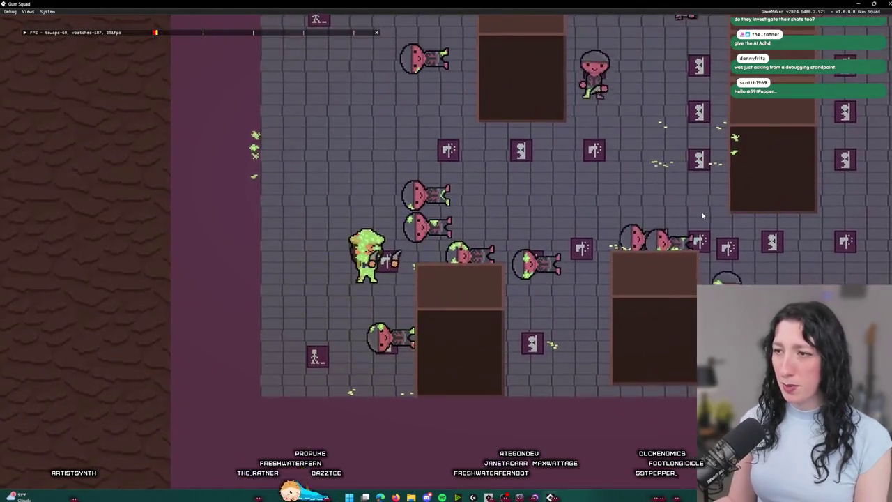
Step: Walk the character through the tiled room out into the forest, then quit the game
{"action": "key", "text": "s"}
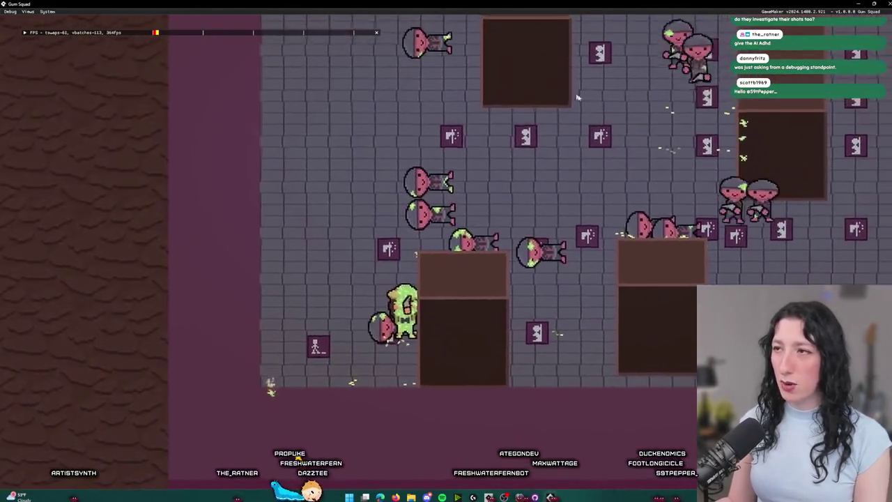
{"action": "key", "text": "w"}
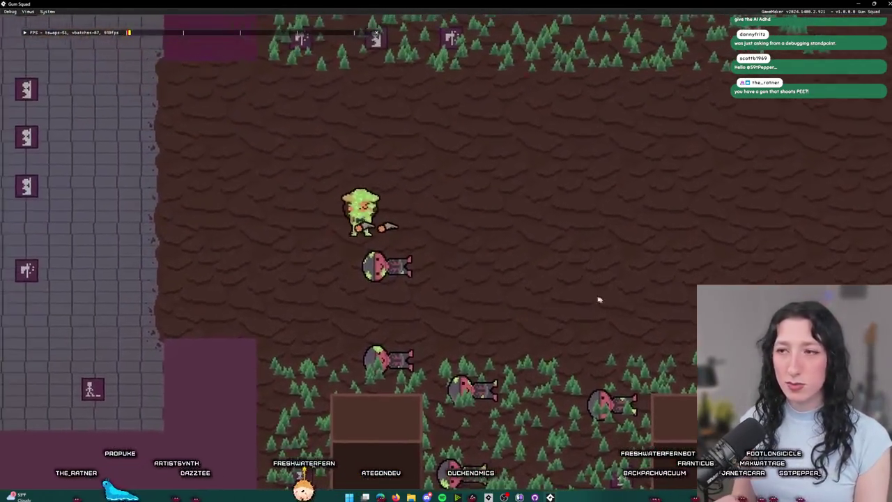
{"action": "key", "text": "Tab"}
{"action": "mouse_move", "coordinate": [428, 180]}
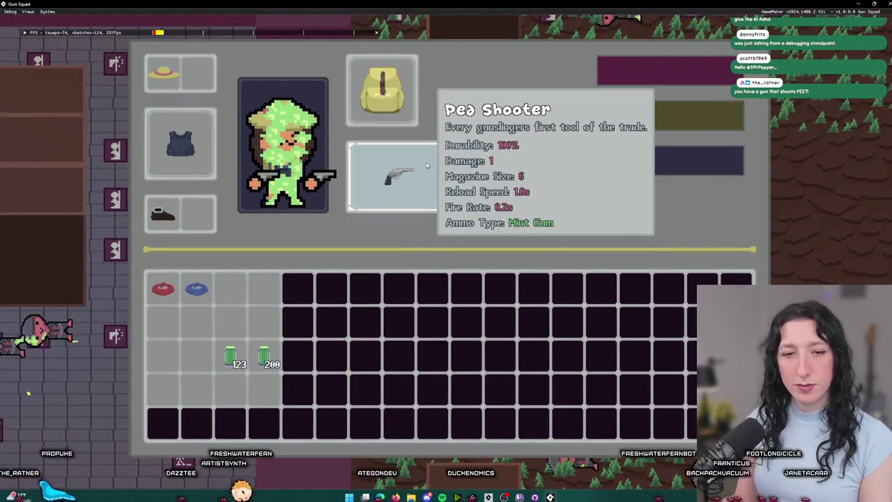
{"action": "key", "text": "Tab"}
{"action": "key", "text": "a"}
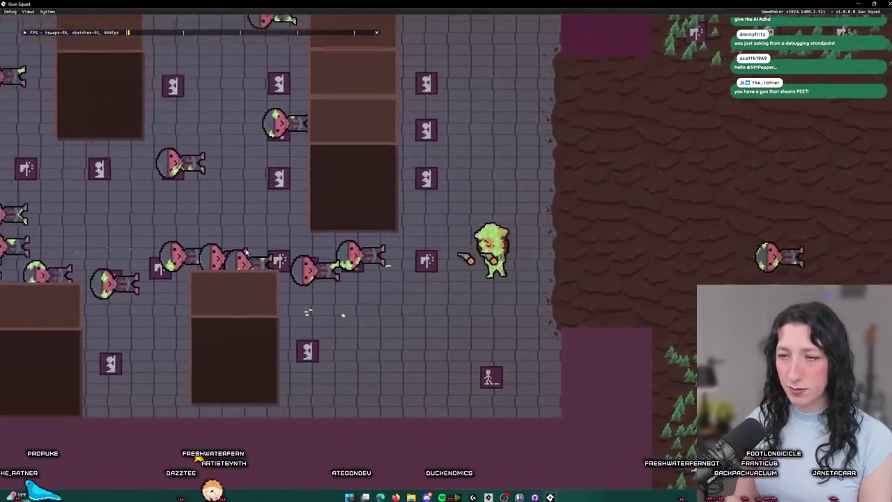
{"action": "key", "text": "w"}
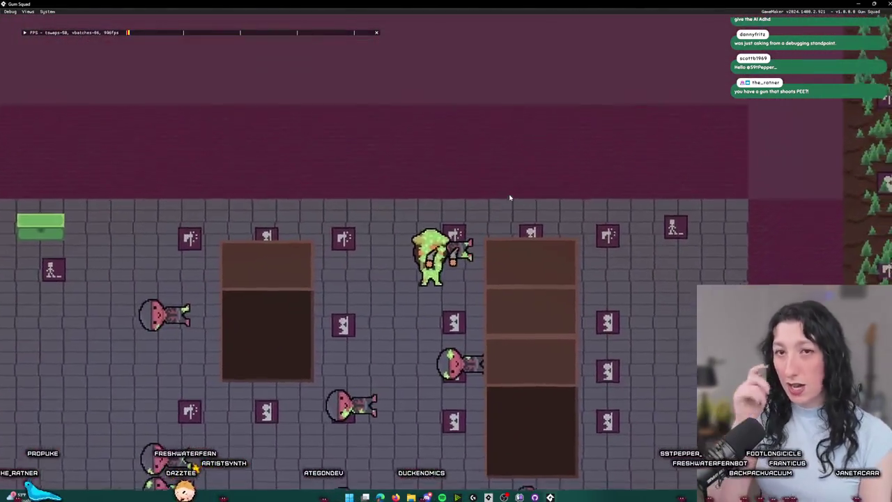
{"action": "key", "text": "d"}
{"action": "key", "text": "s"}
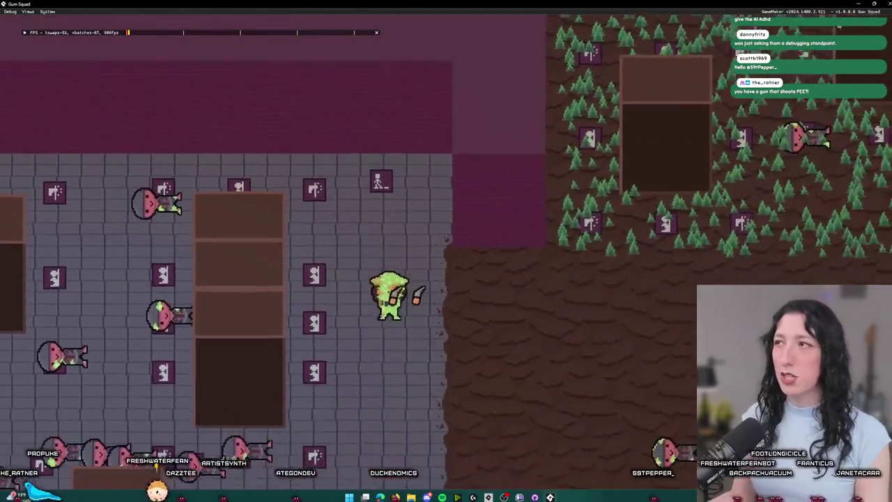
{"action": "key", "text": "Escape"}
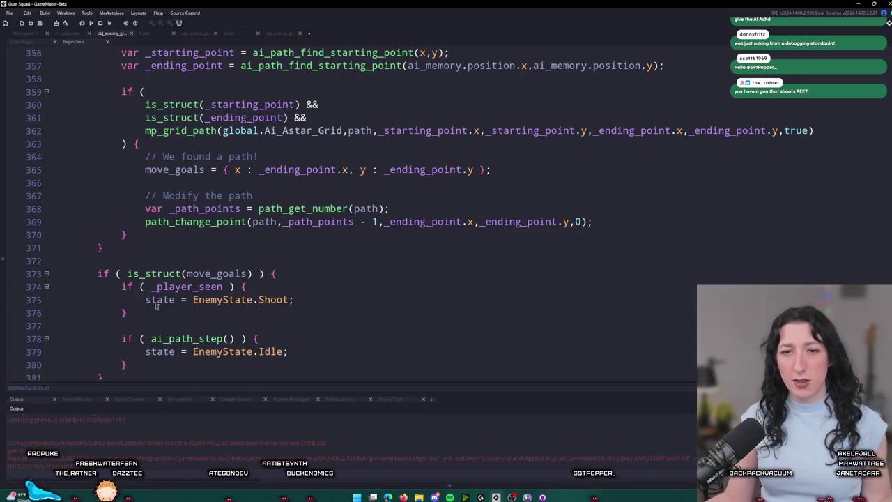
Step: Bring the start of the Begin Step script into view and clear the text selection
{"action": "scroll", "coordinate": [127, 294], "scroll_direction": "up", "scroll_amount": 12}
{"action": "mouse_move", "coordinate": [413, 84]}
{"action": "left_mouse_down"}
{"action": "mouse_move", "coordinate": [265, 6]}
{"action": "mouse_move", "coordinate": [225, 4]}
{"action": "left_mouse_up"}
{"action": "left_click", "coordinate": [277, 186]}
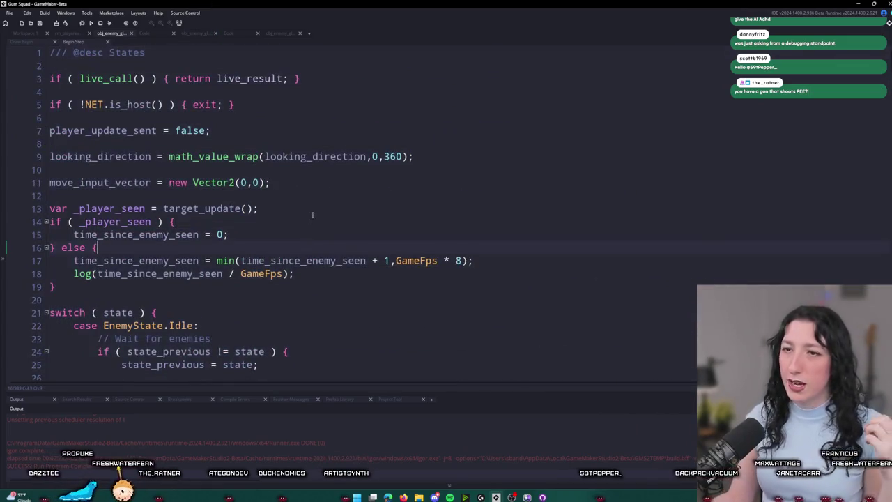
{"action": "scroll", "coordinate": [335, 230], "scroll_direction": "down", "scroll_amount": 8}
{"action": "scroll", "coordinate": [390, 273], "scroll_direction": "down", "scroll_amount": 3}
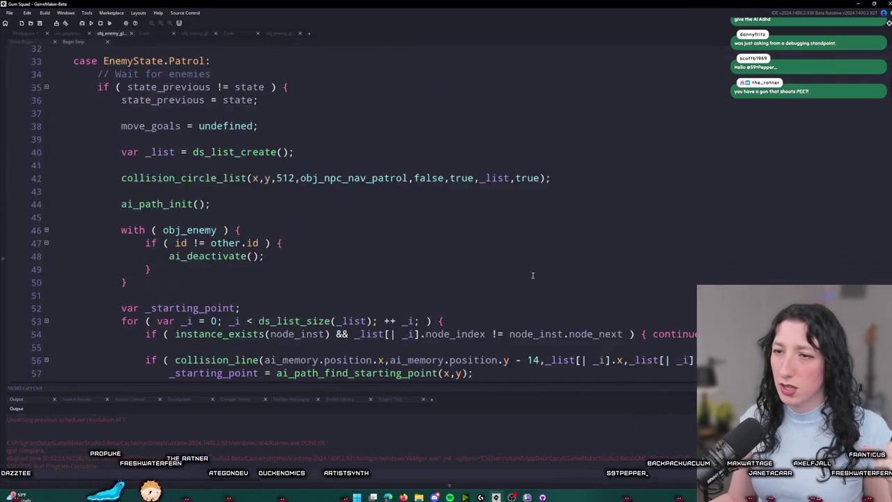
{"action": "scroll", "coordinate": [354, 226], "scroll_direction": "up", "scroll_amount": 8}
{"action": "scroll", "coordinate": [268, 231], "scroll_direction": "up", "scroll_amount": 2}
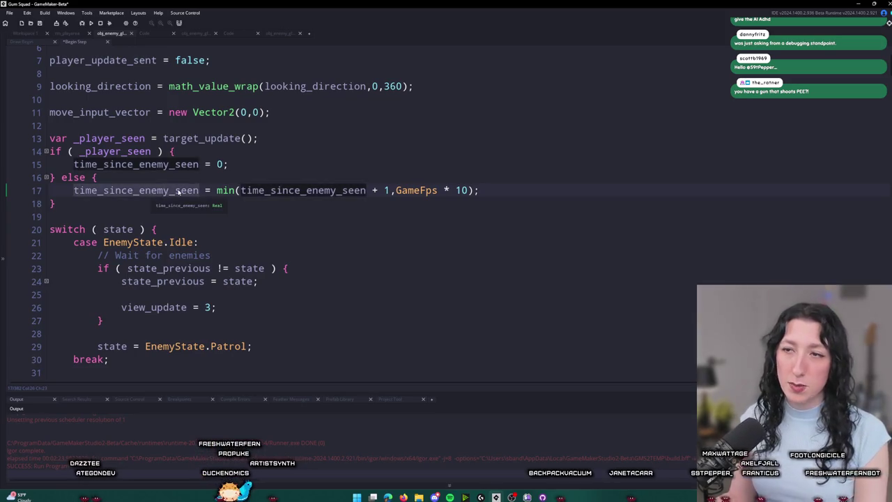
Step: Scroll down to line 276 and insert a new line after the block ending there
{"action": "scroll", "coordinate": [167, 190], "scroll_direction": "down", "scroll_amount": 20}
{"action": "scroll", "coordinate": [272, 284], "scroll_direction": "down", "scroll_amount": 7}
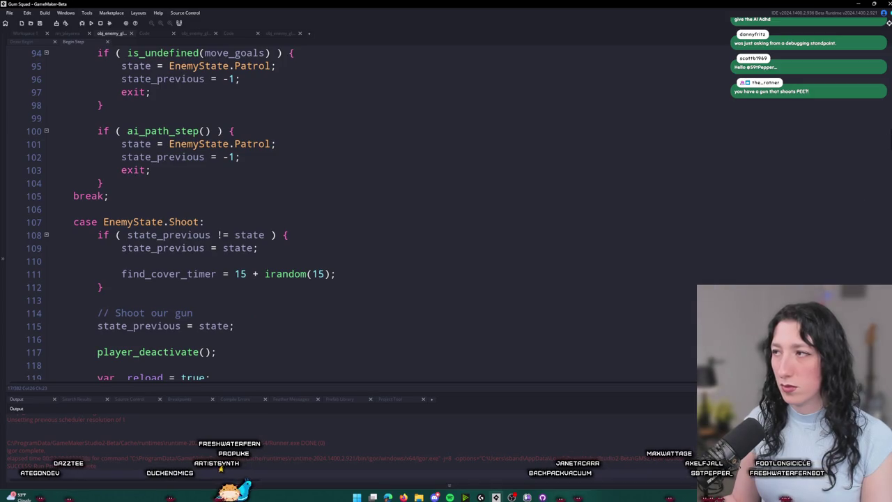
{"action": "scroll", "coordinate": [888, 54], "scroll_direction": "up", "scroll_amount": 20}
{"action": "scroll", "coordinate": [888, 54], "scroll_direction": "down", "scroll_amount": 20}
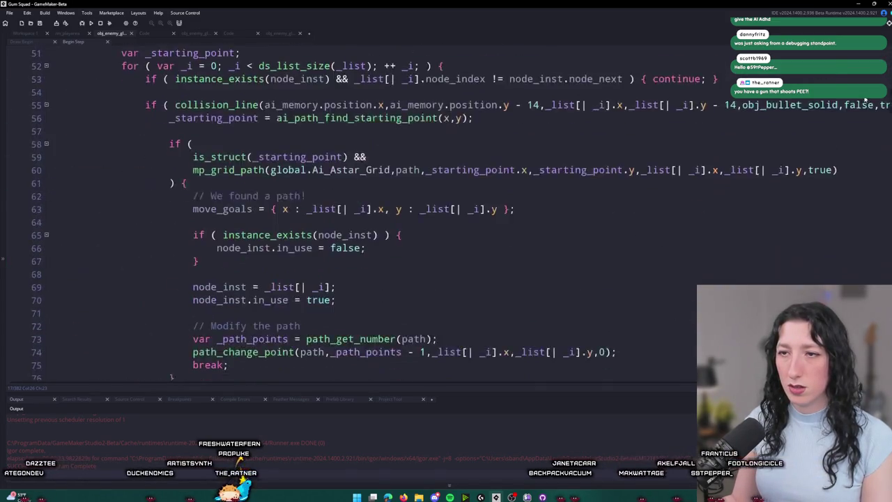
{"action": "scroll", "coordinate": [840, 175], "scroll_direction": "down", "scroll_amount": 5}
{"action": "scroll", "coordinate": [843, 173], "scroll_direction": "up", "scroll_amount": 4}
{"action": "scroll", "coordinate": [836, 195], "scroll_direction": "down", "scroll_amount": 18}
{"action": "scroll", "coordinate": [831, 214], "scroll_direction": "down", "scroll_amount": 18}
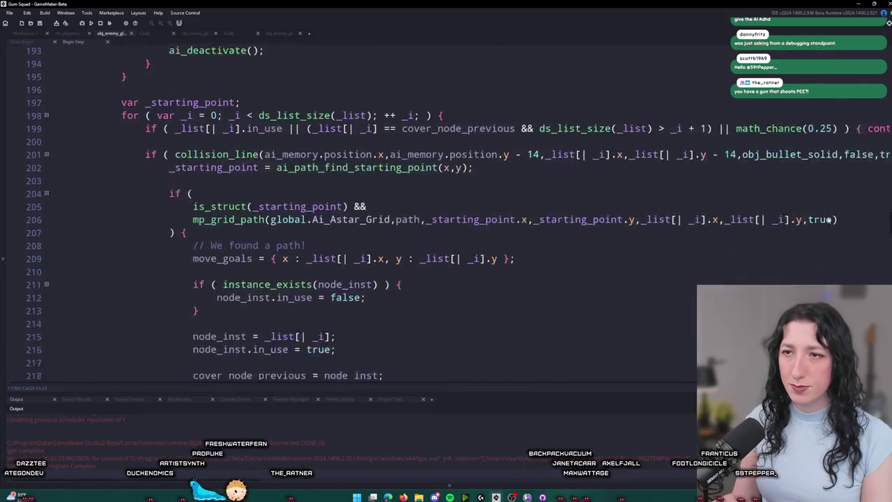
{"action": "scroll", "coordinate": [804, 259], "scroll_direction": "down", "scroll_amount": 6}
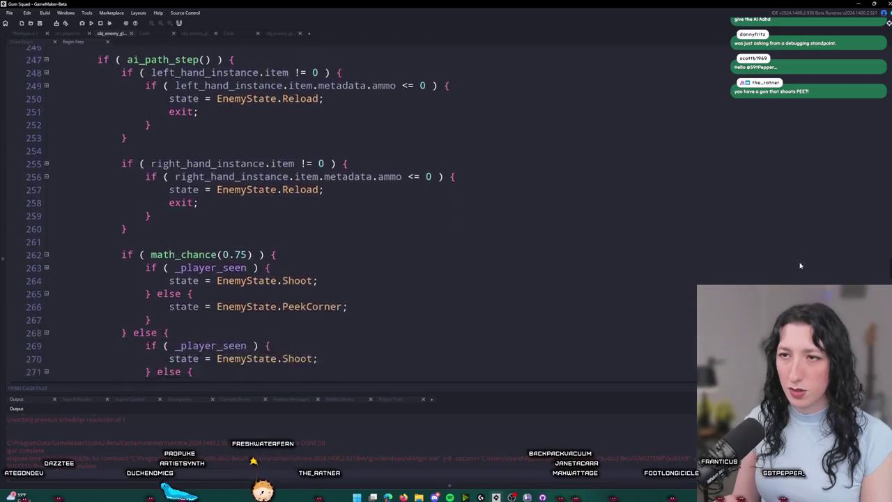
{"action": "left_click", "coordinate": [327, 310]}
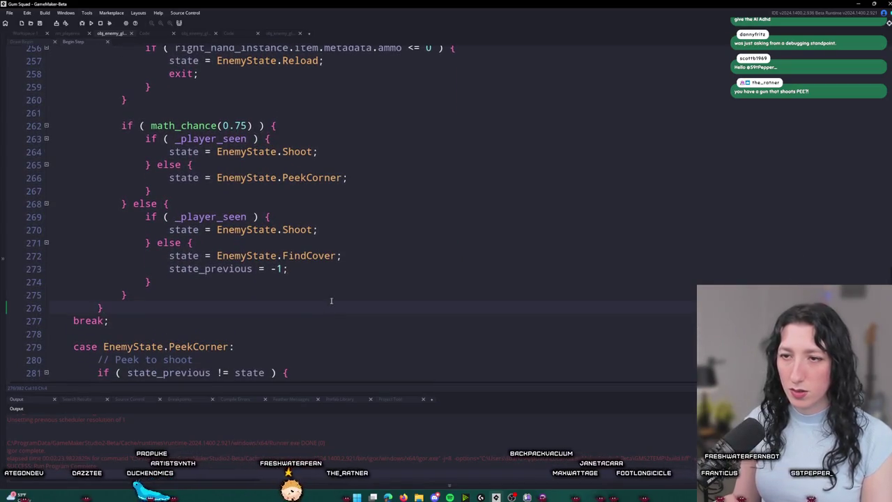
{"action": "key", "text": "Return"}
{"action": "key", "text": "Return"}
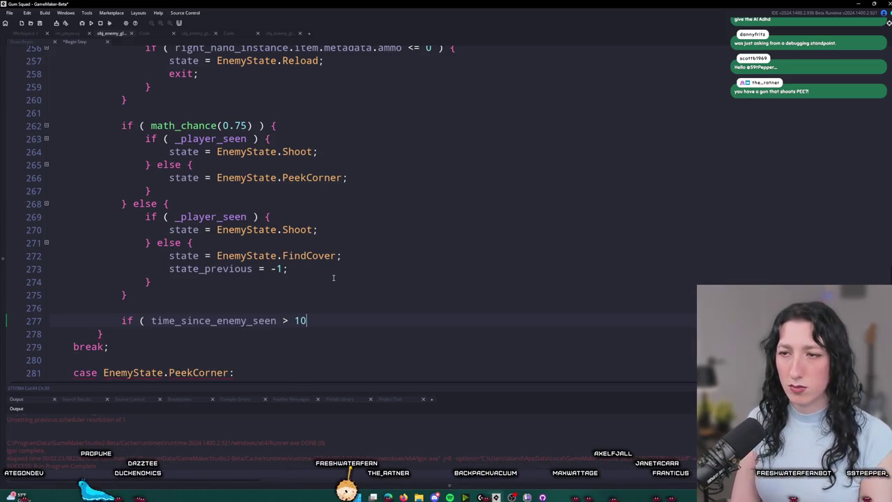
Step: Write if (time_since_enemy_seen >= GameFps * 10) setting state to EnemyState.Investigate
{"action": "type", "text": "PS"}
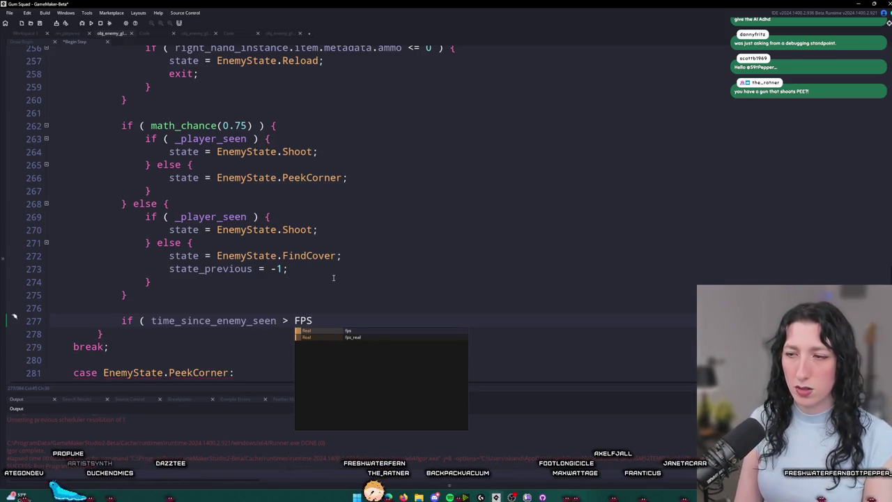
{"action": "key", "text": "BackSpace"}
{"action": "key", "text": "BackSpace"}
{"action": "key", "text": "BackSpace"}
{"action": "key", "text": "BackSpace"}
{"action": "type", "text": "= GameFps * 10 ) {"}
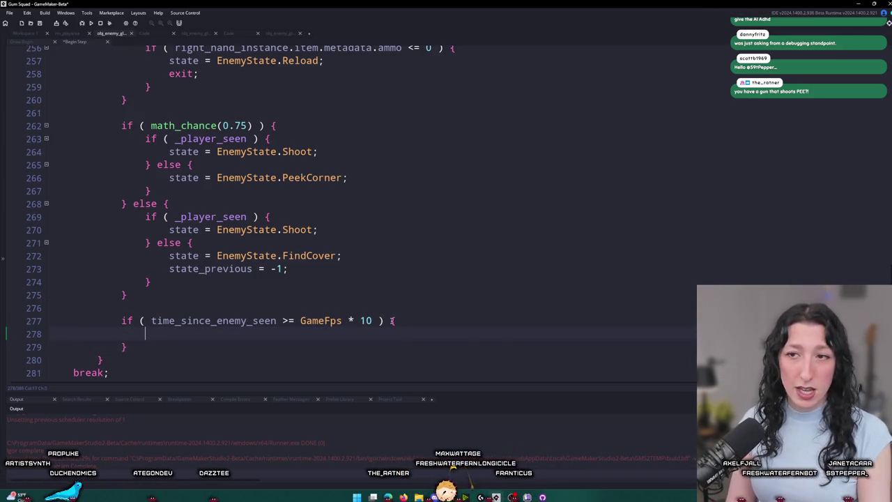
{"action": "key", "text": "BackSpace"}
{"action": "key", "text": "BackSpace"}
{"action": "type", "text": "state"}
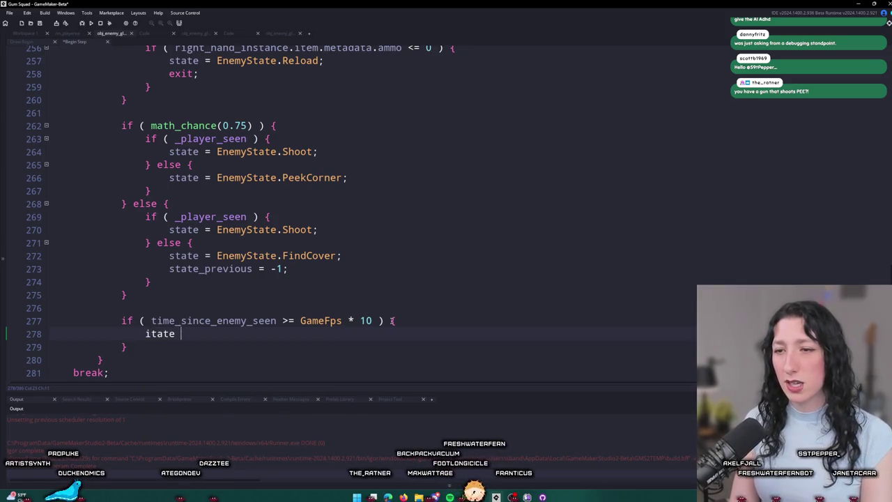
{"action": "key", "text": "BackSpace"}
{"action": "key", "text": "BackSpace"}
{"action": "key", "text": "BackSpace"}
{"action": "type", "text": "i"}
{"action": "type", "text": "nemyState.Investigate"}
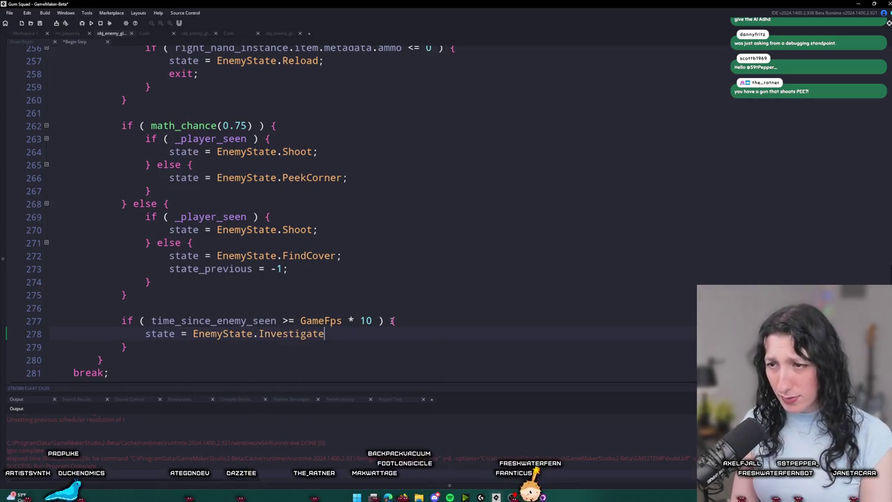
Step: Add a second line inside the new if-block for state_previous = -1
{"action": "scroll", "coordinate": [284, 232], "scroll_direction": "down", "scroll_amount": 1}
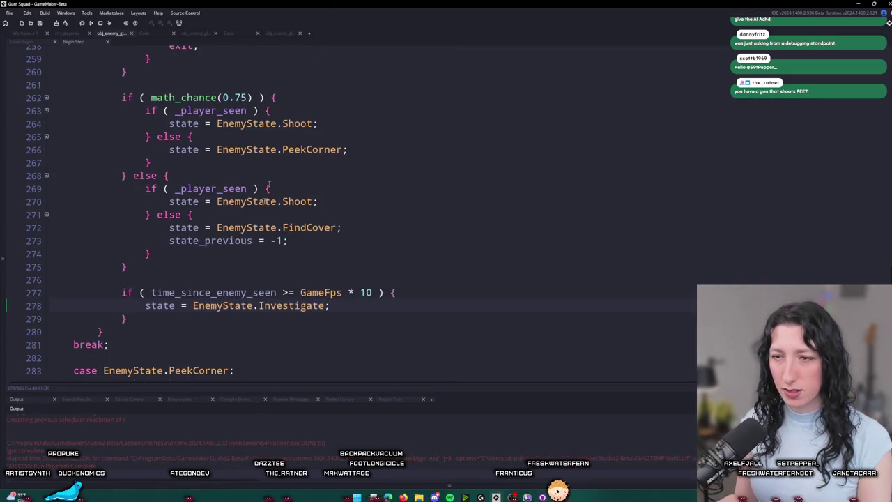
{"action": "left_click_drag", "start_coordinate": [153, 315], "coordinate": [129, 291]}
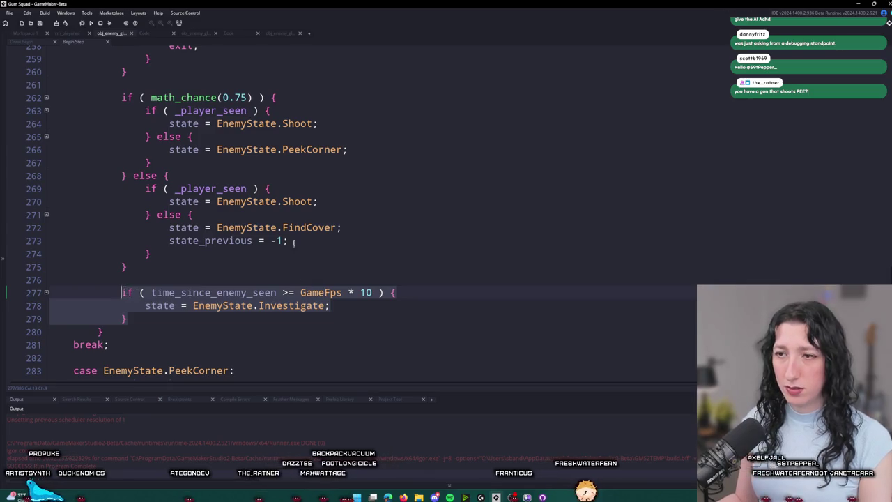
{"action": "left_click", "coordinate": [181, 243]}
{"action": "left_click", "coordinate": [115, 305]}
{"action": "key", "text": "End"}
{"action": "key", "text": "Return"}
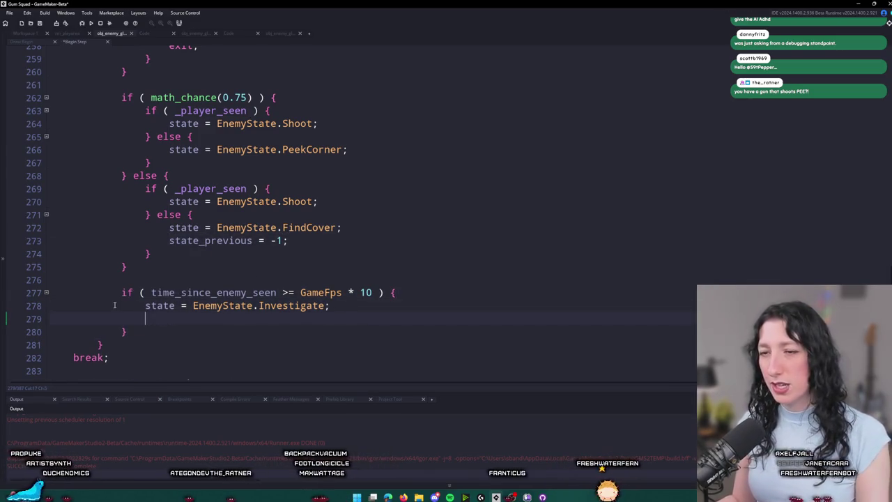
Step: Copy the time check and paste it at the end of the Investigate case
{"action": "left_click_drag", "start_coordinate": [134, 332], "coordinate": [120, 293]}
{"action": "key", "text": "ctrl+c"}
{"action": "scroll", "coordinate": [297, 162], "scroll_direction": "down", "scroll_amount": 7}
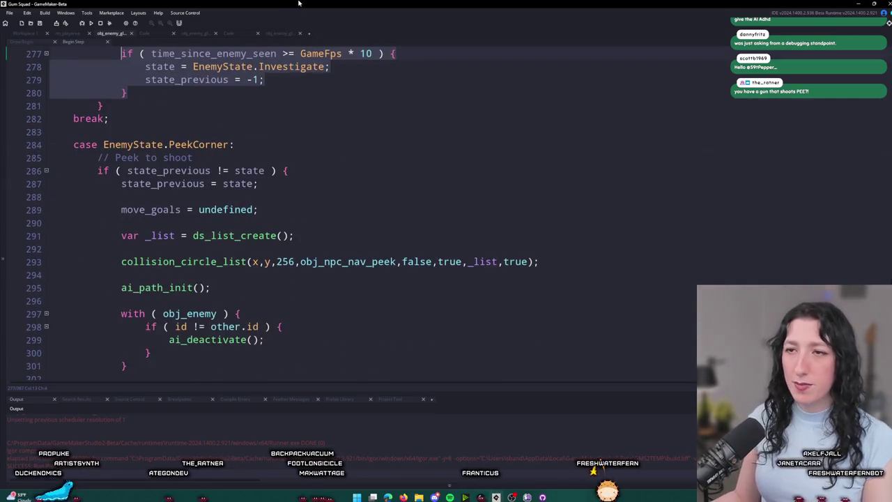
{"action": "scroll", "coordinate": [296, 163], "scroll_direction": "down", "scroll_amount": 20}
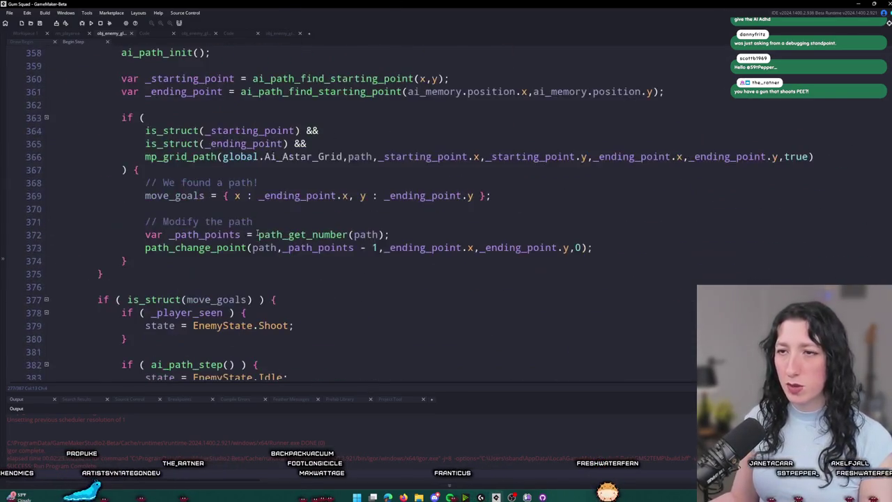
{"action": "left_click", "coordinate": [165, 315]}
{"action": "key", "text": "Return"}
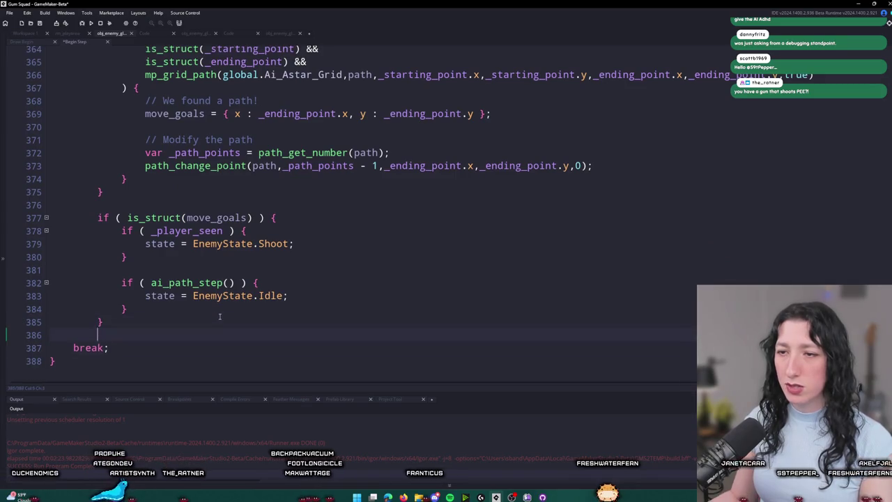
{"action": "key", "text": "ctrl+v"}
Step: Delete the pasted time-check block from the Investigate case again
{"action": "scroll", "coordinate": [165, 312], "scroll_direction": "down", "scroll_amount": 2}
{"action": "left_click_drag", "start_coordinate": [166, 311], "coordinate": [139, 292]}
{"action": "left_click", "coordinate": [167, 230]}
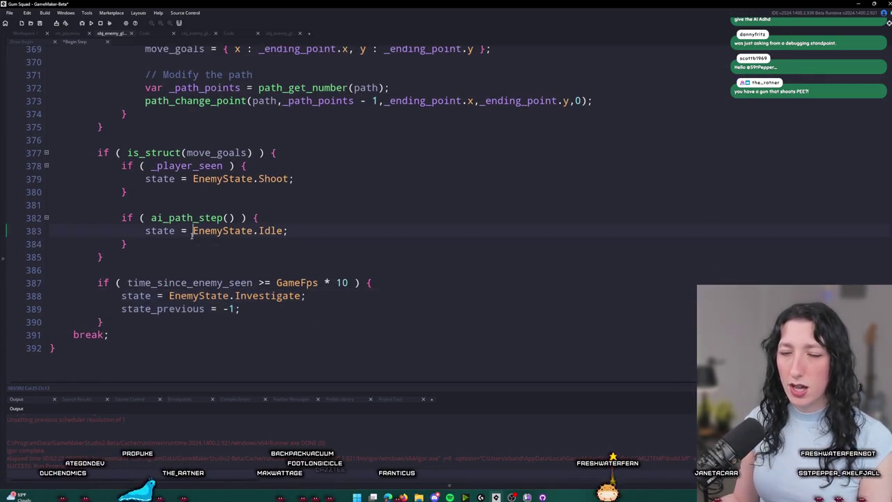
{"action": "scroll", "coordinate": [167, 230], "scroll_direction": "up", "scroll_amount": 10}
{"action": "scroll", "coordinate": [221, 225], "scroll_direction": "down", "scroll_amount": 10}
{"action": "left_click_drag", "start_coordinate": [241, 311], "coordinate": [105, 265]}
{"action": "key", "text": "BackSpace"}
Step: Paste the time check into the PeekCorner case and shift it one indent left
{"action": "scroll", "coordinate": [207, 276], "scroll_direction": "up", "scroll_amount": 3}
{"action": "scroll", "coordinate": [206, 277], "scroll_direction": "up", "scroll_amount": 10}
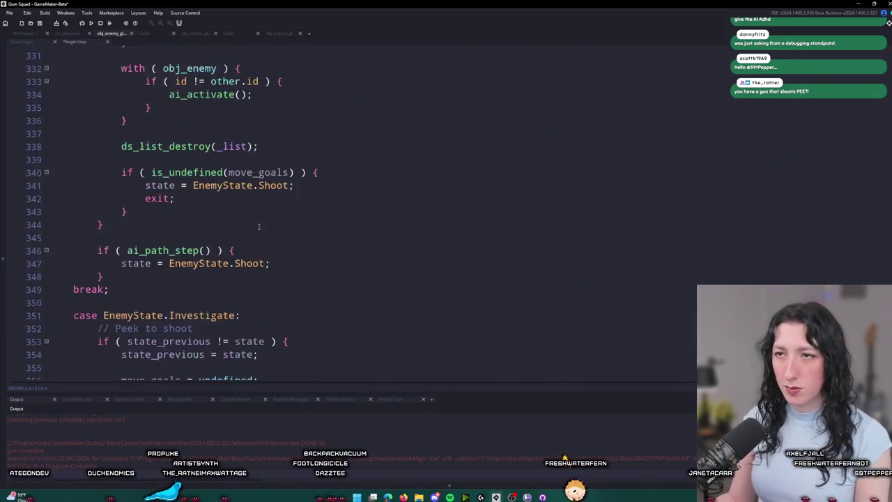
{"action": "scroll", "coordinate": [254, 322], "scroll_direction": "up", "scroll_amount": 20}
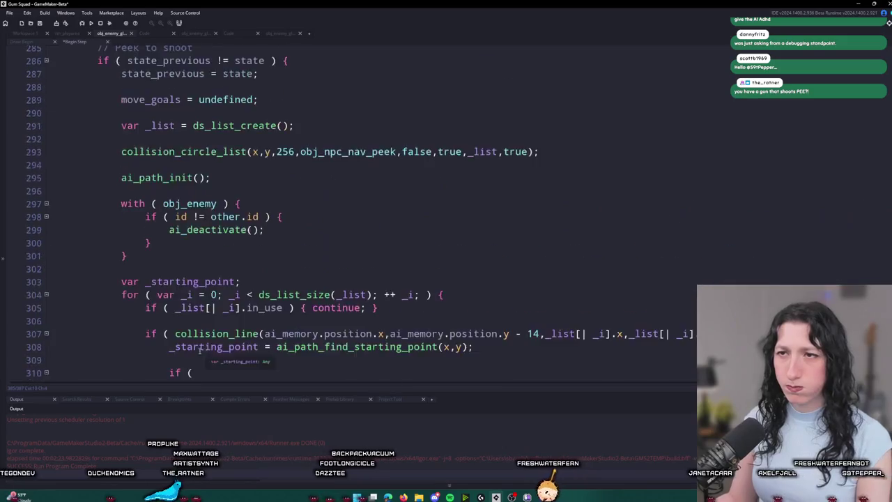
{"action": "scroll", "coordinate": [188, 356], "scroll_direction": "down", "scroll_amount": 20}
{"action": "scroll", "coordinate": [188, 355], "scroll_direction": "down", "scroll_amount": 7}
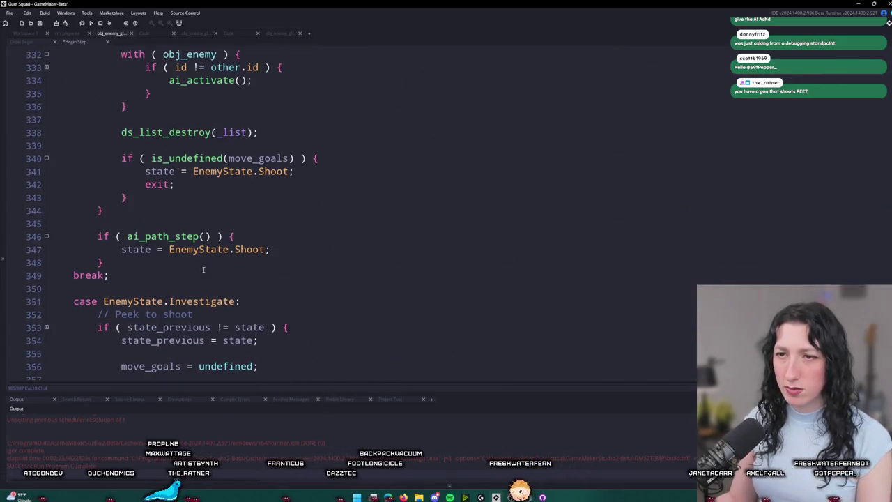
{"action": "key", "text": "Return"}
{"action": "key", "text": "ctrl+v"}
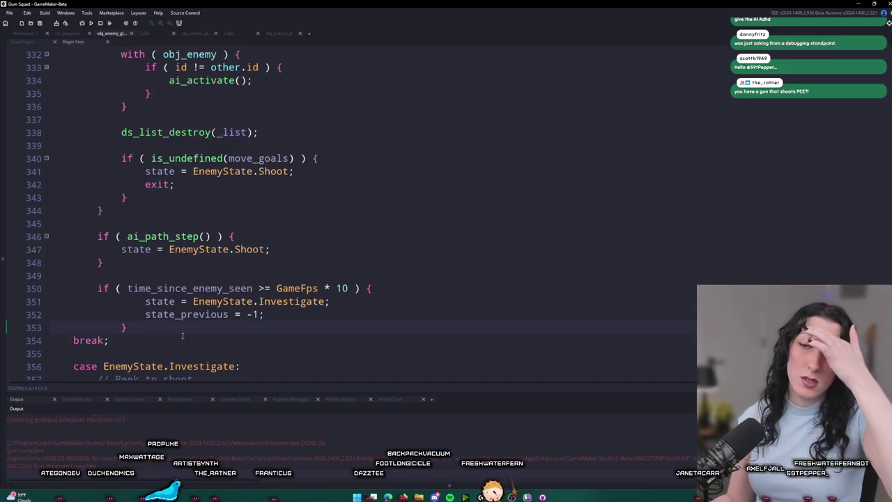
{"action": "left_click_drag", "start_coordinate": [149, 330], "coordinate": [53, 298]}
{"action": "key", "text": "shift+Tab"}
{"action": "left_click", "coordinate": [173, 264]}
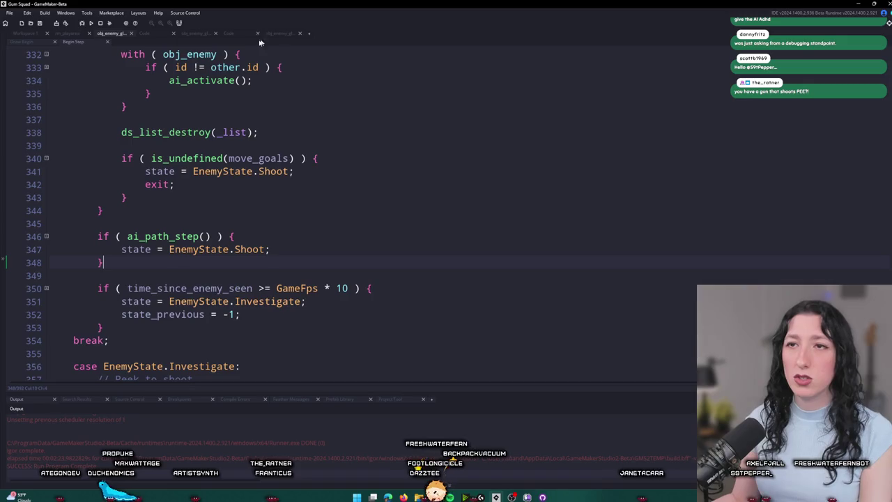
{"action": "left_click", "coordinate": [93, 34]}
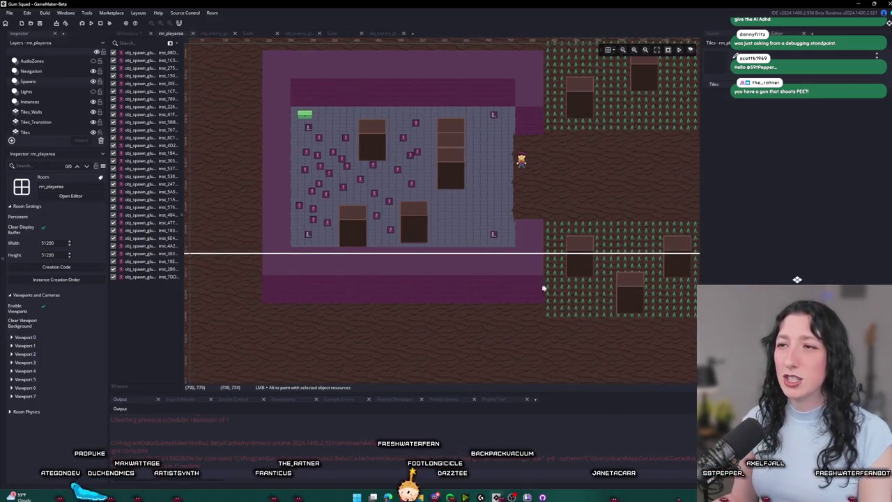
Step: Box-select and delete two groups of glummer spawn points, keeping a handful, and run the game
{"action": "mouse_move", "coordinate": [454, 258]}
{"action": "left_mouse_down"}
{"action": "mouse_move", "coordinate": [404, 143]}
{"action": "mouse_move", "coordinate": [317, 89]}
{"action": "left_mouse_up"}
{"action": "key", "text": "Delete"}
{"action": "left_click_drag", "start_coordinate": [348, 240], "coordinate": [309, 185]}
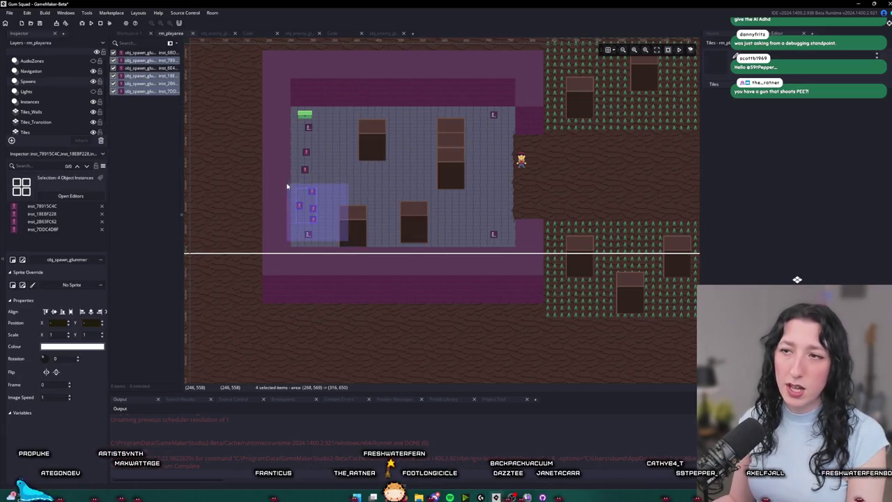
{"action": "key", "text": "Delete"}
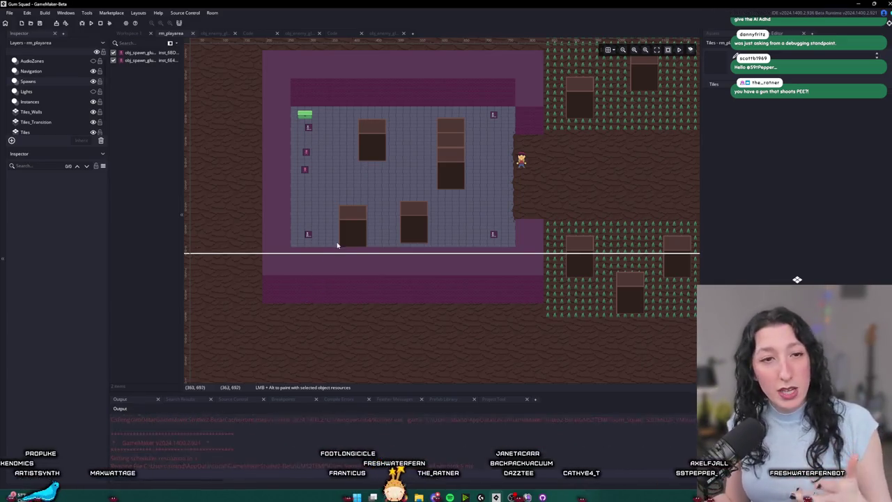
{"action": "left_click", "coordinate": [440, 222]}
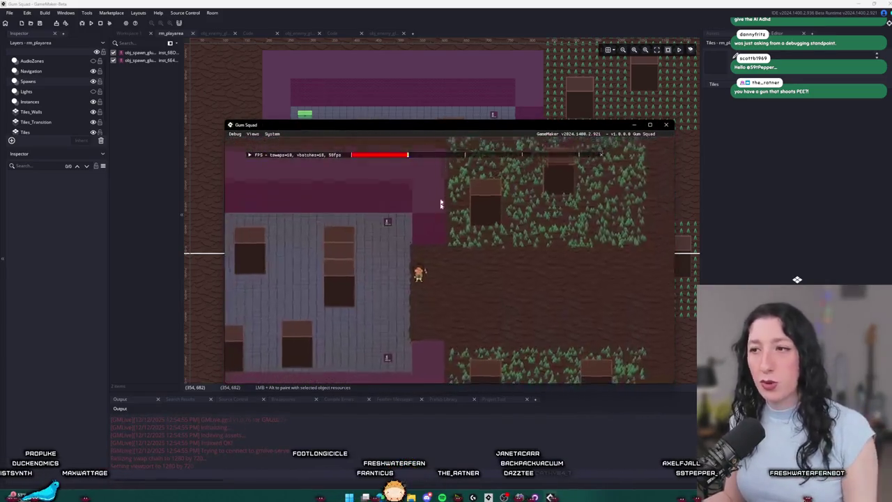
Step: Maximize the game window and equip the revolver in the left weapon slot
{"action": "double_click", "coordinate": [448, 132]}
{"action": "key", "text": "w"}
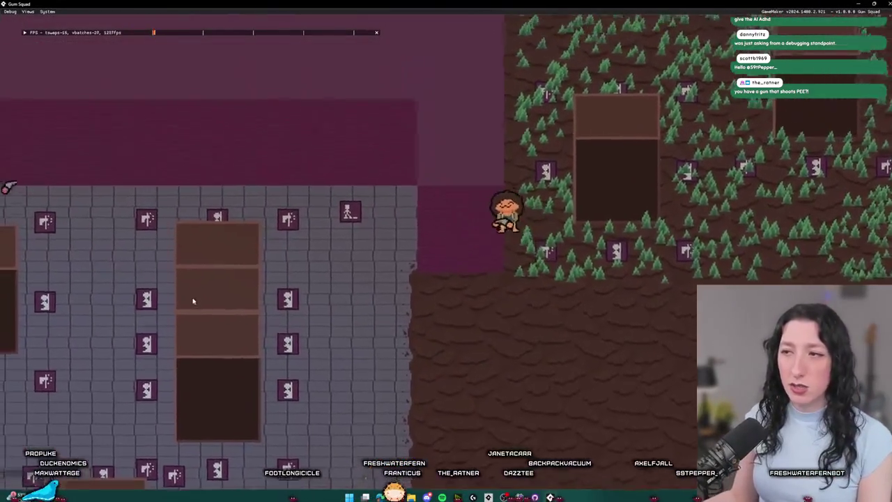
{"action": "key", "text": "Tab"}
{"action": "left_click_drag", "start_coordinate": [265, 287], "coordinate": [391, 177]}
{"action": "key", "text": "Tab"}
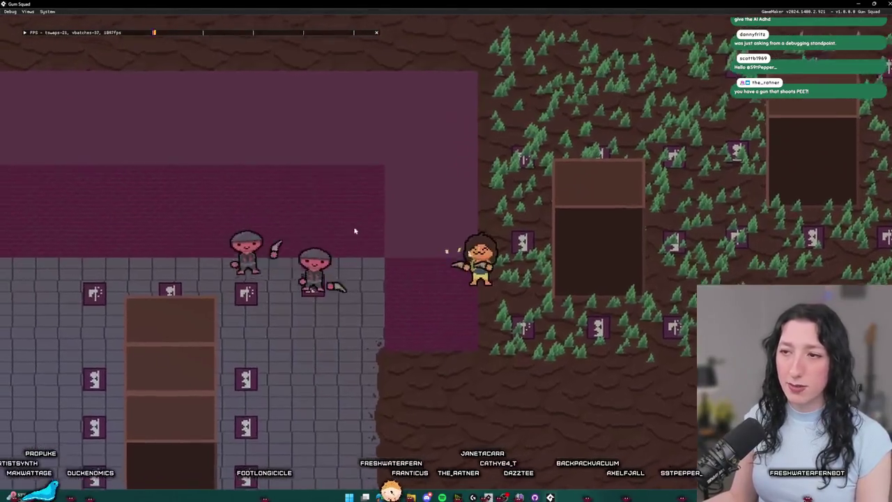
Step: Walk around the forest pillar, shoot at the chasing enemies, and quit the game
{"action": "key", "text": "d"}
{"action": "key", "text": "w"}
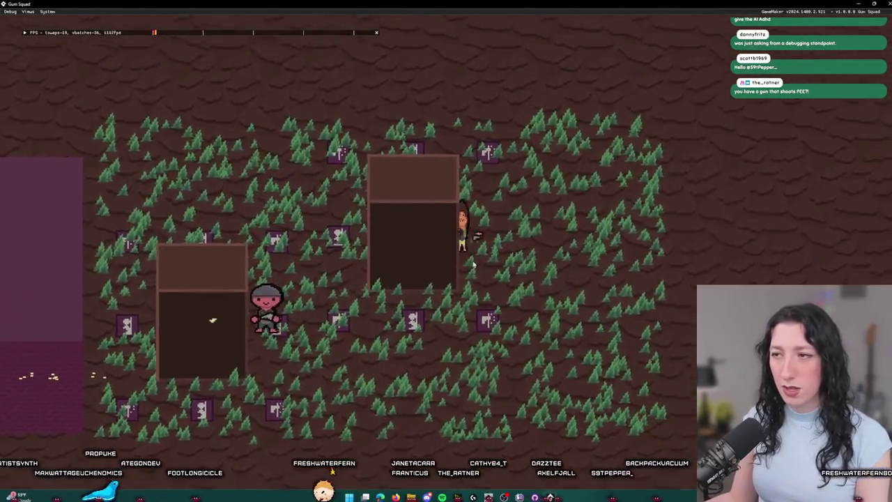
{"action": "key", "text": "d"}
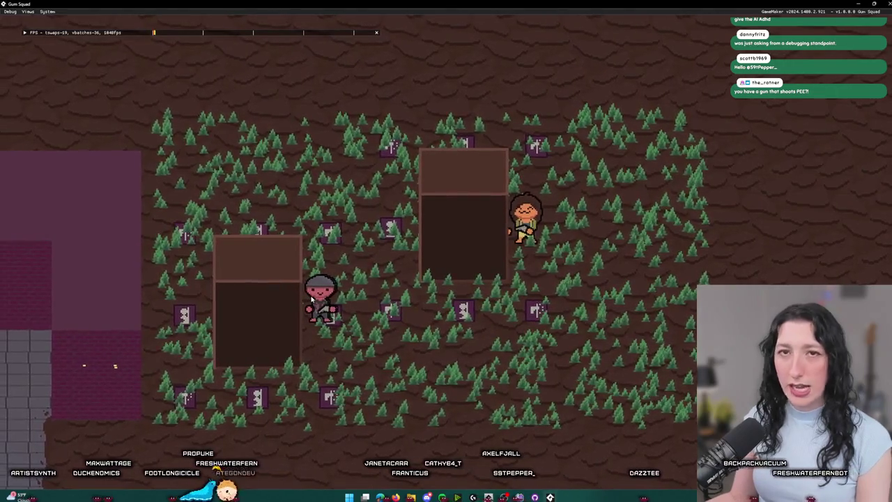
{"action": "key", "text": "s"}
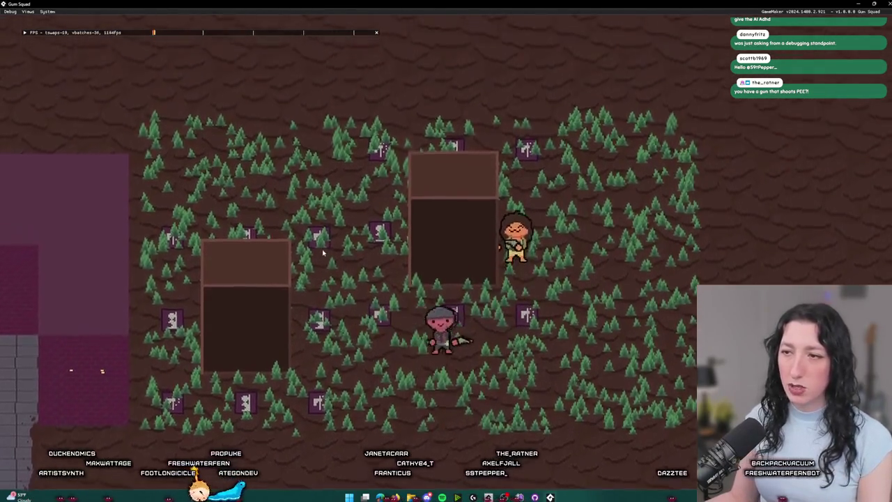
{"action": "key", "text": "w"}
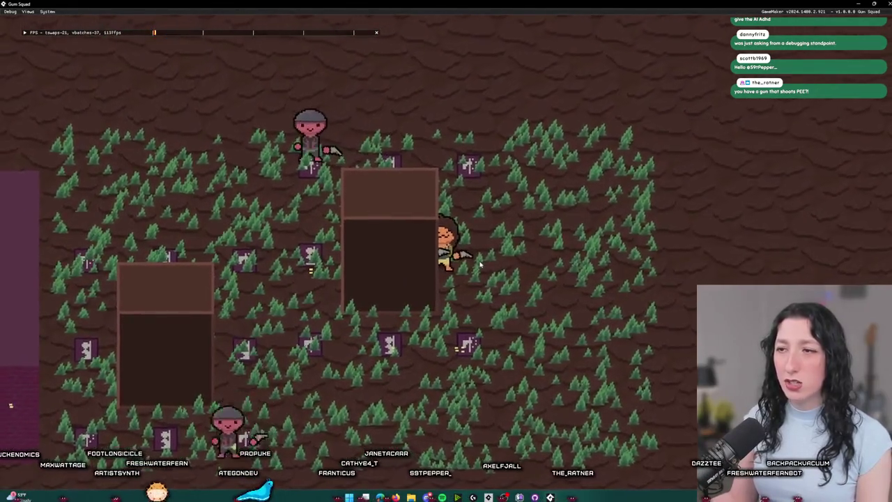
{"action": "key", "text": "d"}
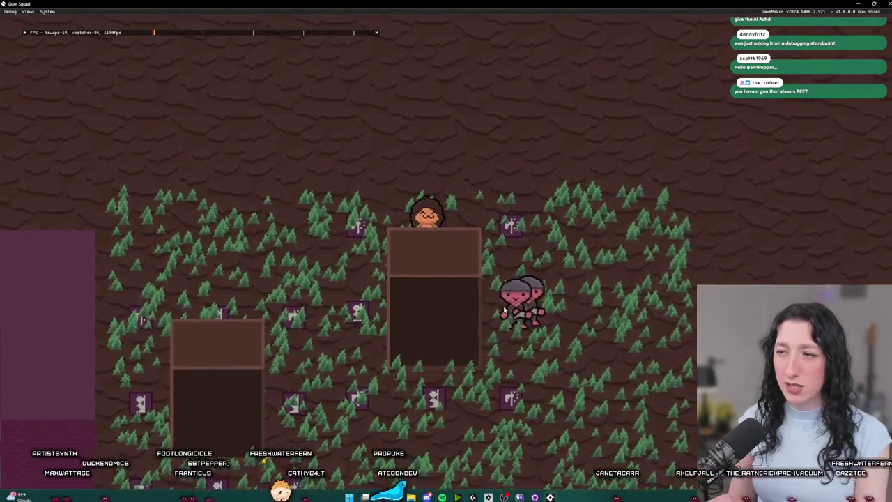
{"action": "key", "text": "a"}
{"action": "key", "text": "s"}
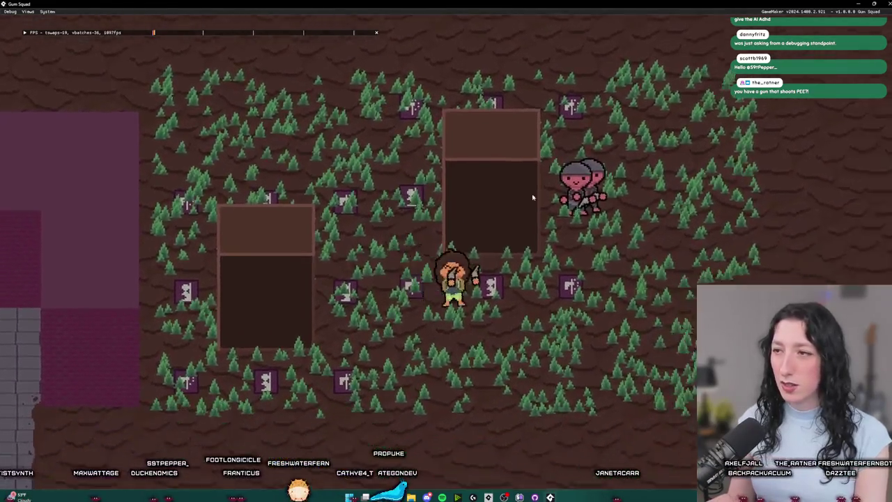
{"action": "left_click", "coordinate": [455, 144]}
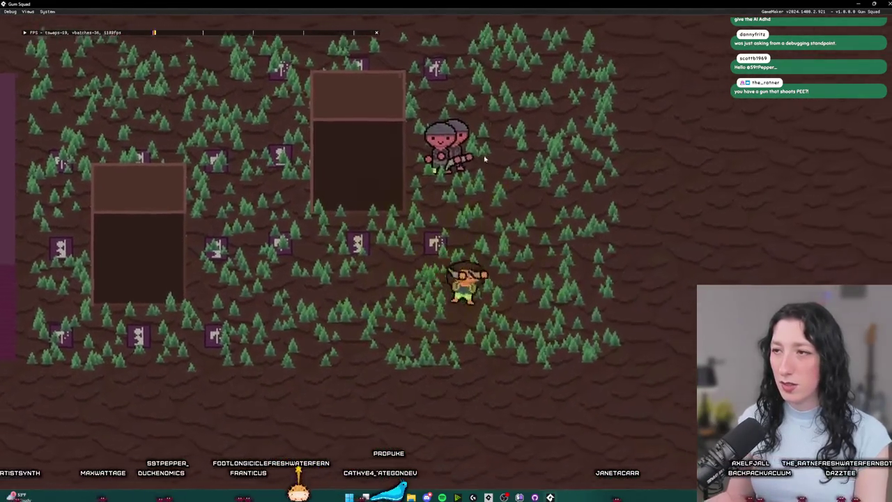
{"action": "key", "text": "Escape"}
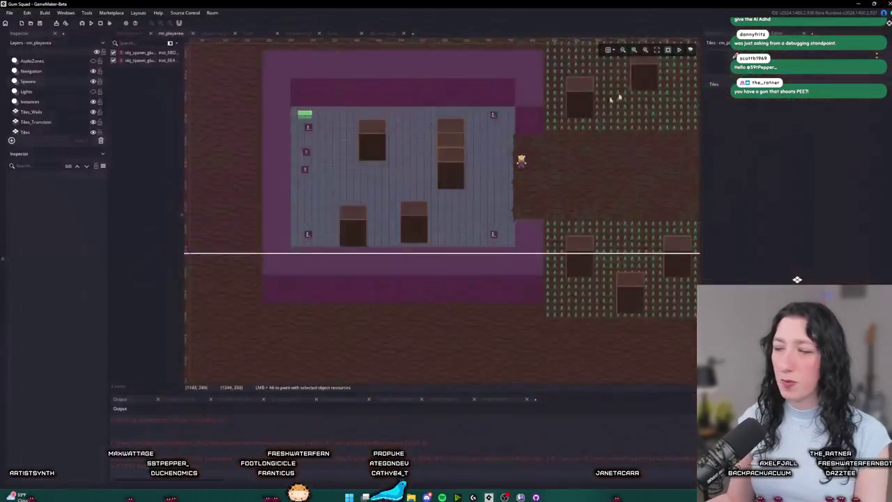
Step: Look up where time_since_enemy_seen is defined in the scr_ai script
{"action": "left_click", "coordinate": [377, 34]}
{"action": "scroll", "coordinate": [350, 140], "scroll_direction": "down", "scroll_amount": 2}
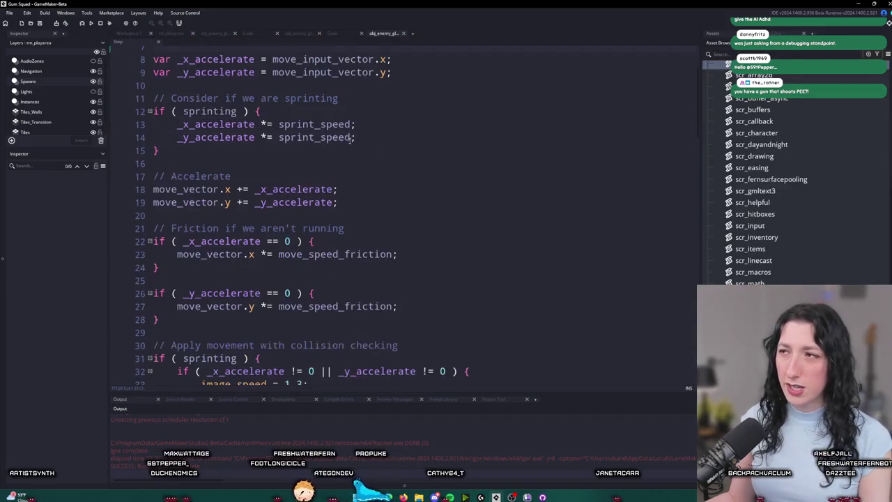
{"action": "left_click", "coordinate": [325, 35]}
{"action": "scroll", "coordinate": [329, 154], "scroll_direction": "down", "scroll_amount": 4}
{"action": "scroll", "coordinate": [321, 139], "scroll_direction": "up", "scroll_amount": 5}
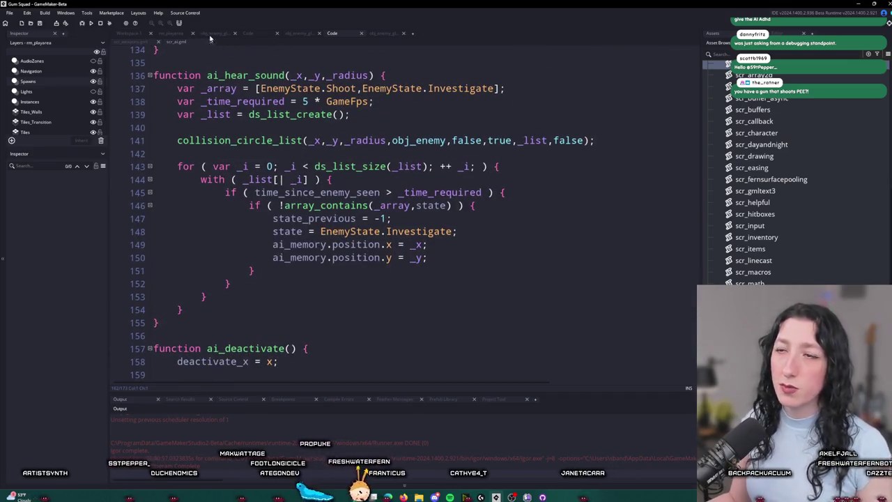
{"action": "middle_click", "coordinate": [318, 208]}
{"action": "scroll", "coordinate": [237, 178], "scroll_direction": "down", "scroll_amount": 2}
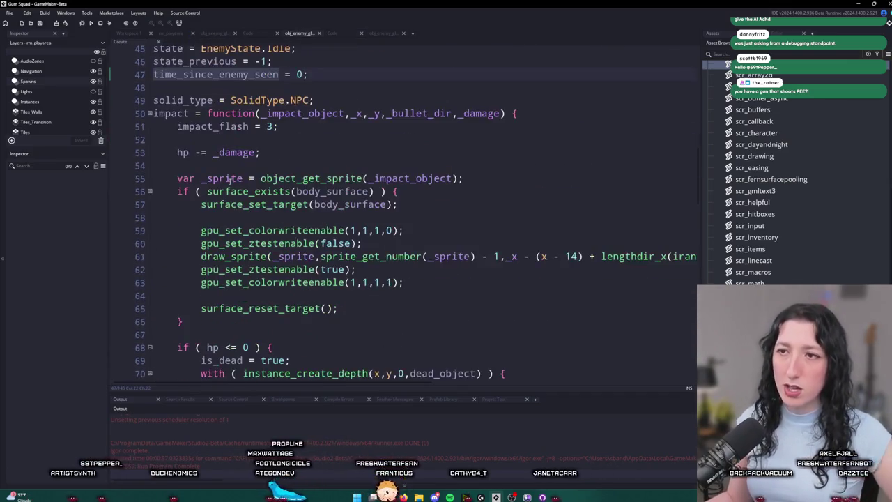
Step: Open the enemy's Begin Step event from Workspace 1 with the side and output panels hidden
{"action": "key", "text": "ctrl+Tab"}
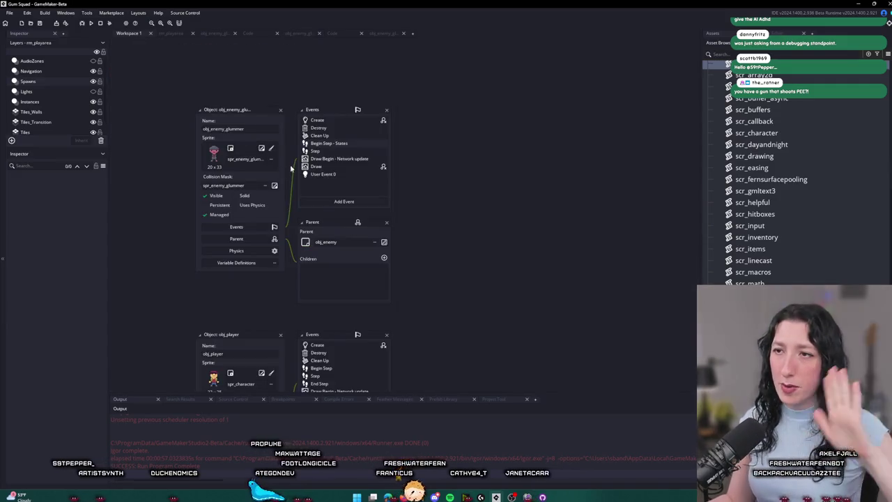
{"action": "double_click", "coordinate": [321, 145]}
{"action": "key", "text": "ctrl+a"}
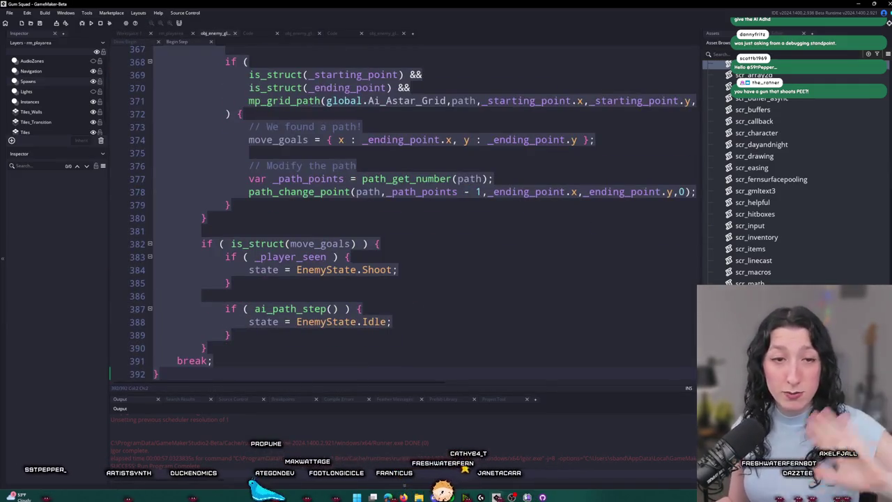
{"action": "left_click", "coordinate": [208, 277]}
{"action": "scroll", "coordinate": [479, 238], "scroll_direction": "up", "scroll_amount": 8}
{"action": "key", "text": "F12"}
{"action": "scroll", "coordinate": [480, 238], "scroll_direction": "up", "scroll_amount": 2}
{"action": "scroll", "coordinate": [316, 178], "scroll_direction": "down", "scroll_amount": 5}
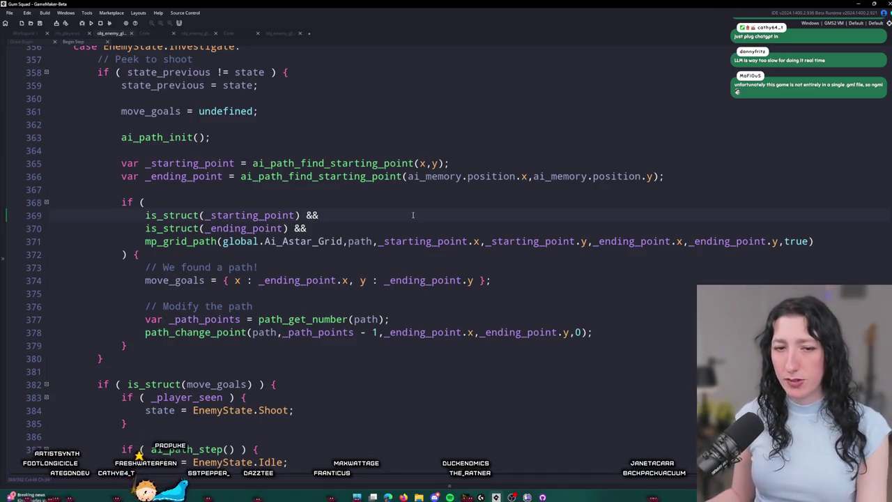
Step: Start a new line inside the if (ai_path_step()) block of the Investigate case
{"action": "left_click", "coordinate": [821, 246]}
{"action": "left_click", "coordinate": [306, 228]}
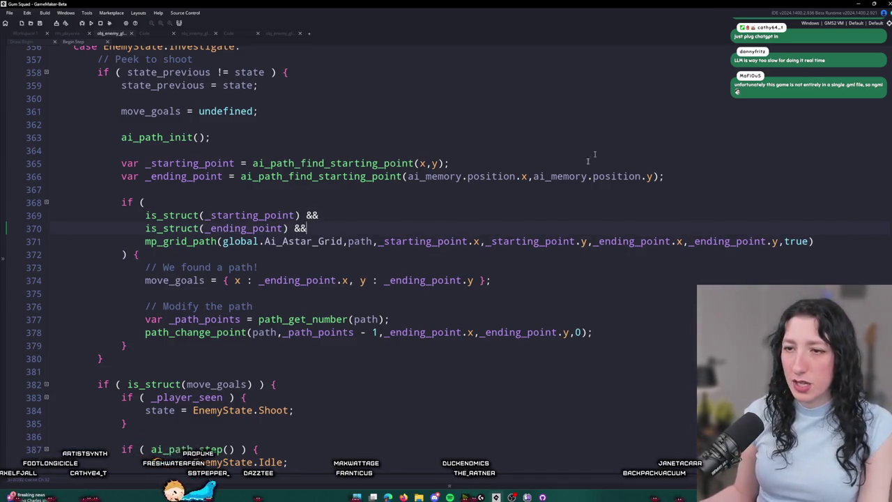
{"action": "scroll", "coordinate": [418, 278], "scroll_direction": "down", "scroll_amount": 2}
{"action": "scroll", "coordinate": [490, 292], "scroll_direction": "up", "scroll_amount": 2}
{"action": "scroll", "coordinate": [359, 412], "scroll_direction": "down", "scroll_amount": 2}
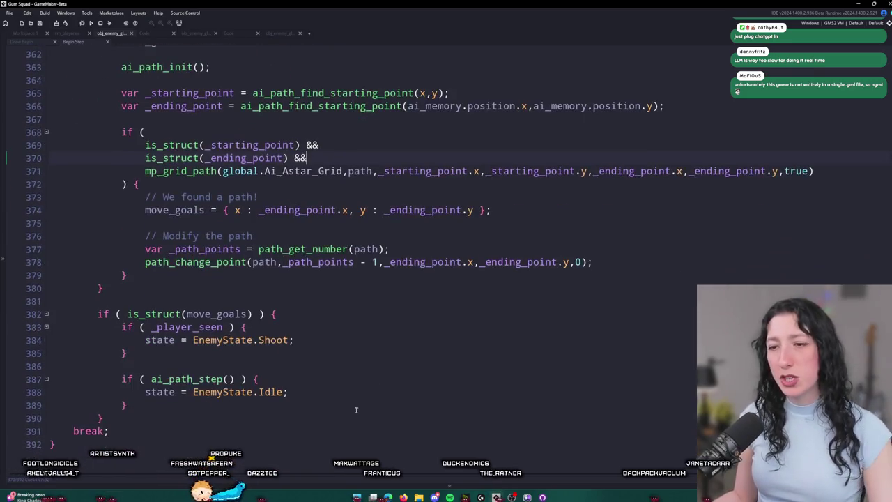
{"action": "scroll", "coordinate": [334, 401], "scroll_direction": "up", "scroll_amount": 2}
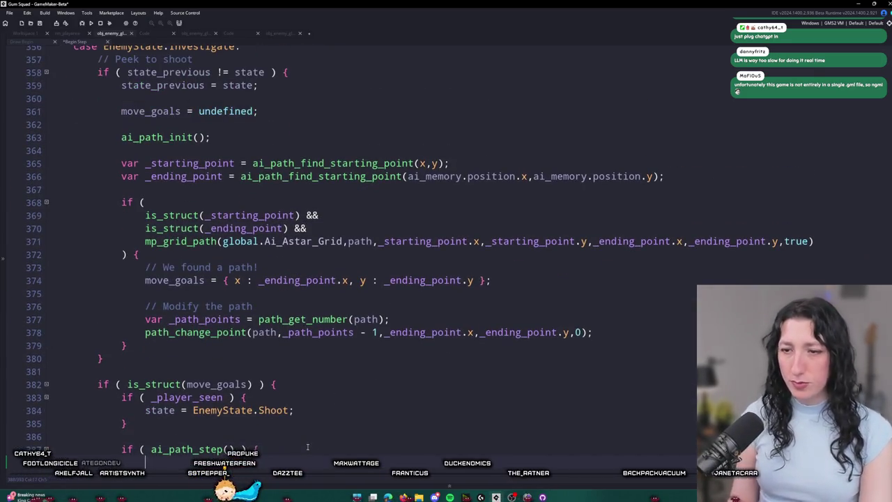
{"action": "key", "text": "Return"}
{"action": "type", "text": "ai_em"}
{"action": "type", "text": "emor"}
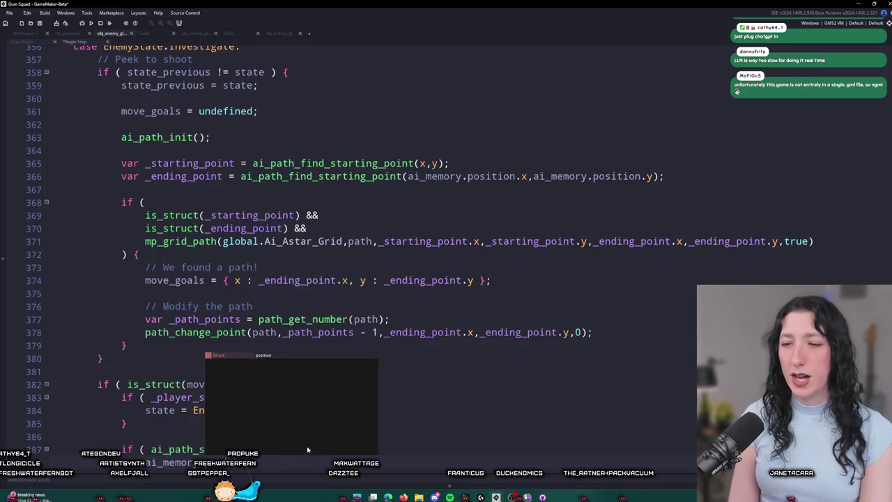
{"action": "type", "text": "y.position"}
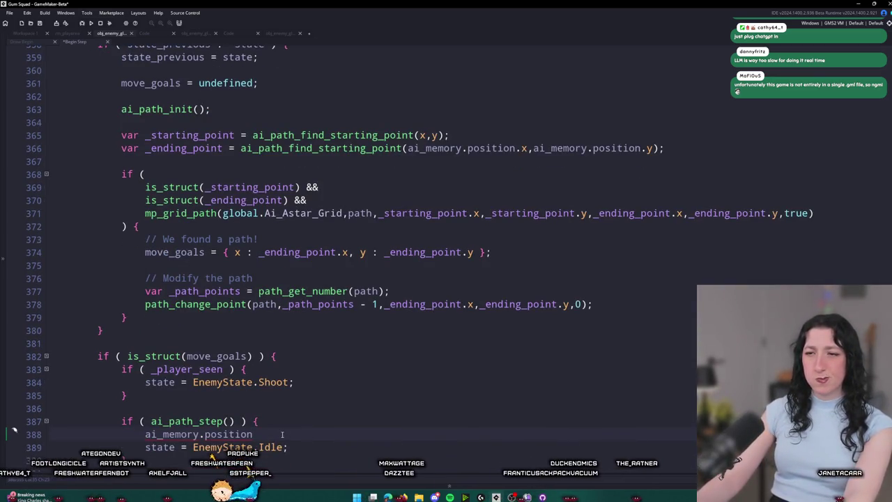
Step: Replace the mistyped text on line 388 with time_since_enemy_seen
{"action": "left_click", "coordinate": [149, 434]}
{"action": "key", "text": "Home"}
{"action": "key", "text": "shift+End"}
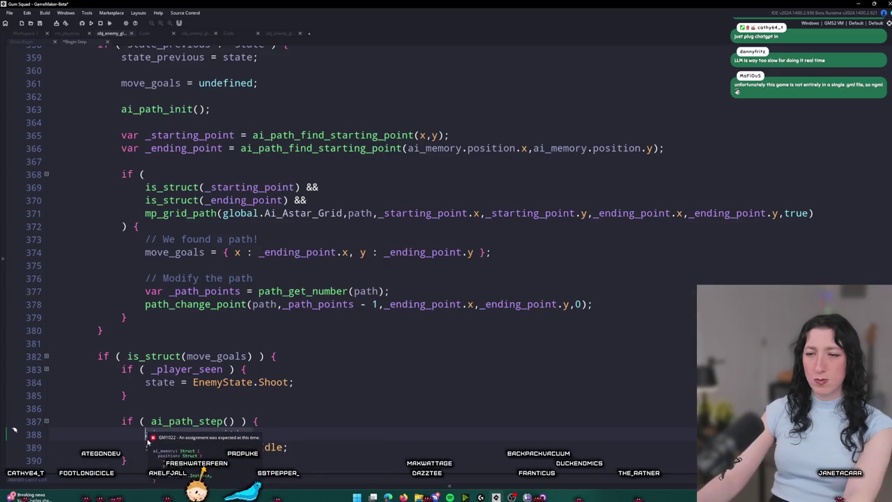
{"action": "type", "text": "last_seen"}
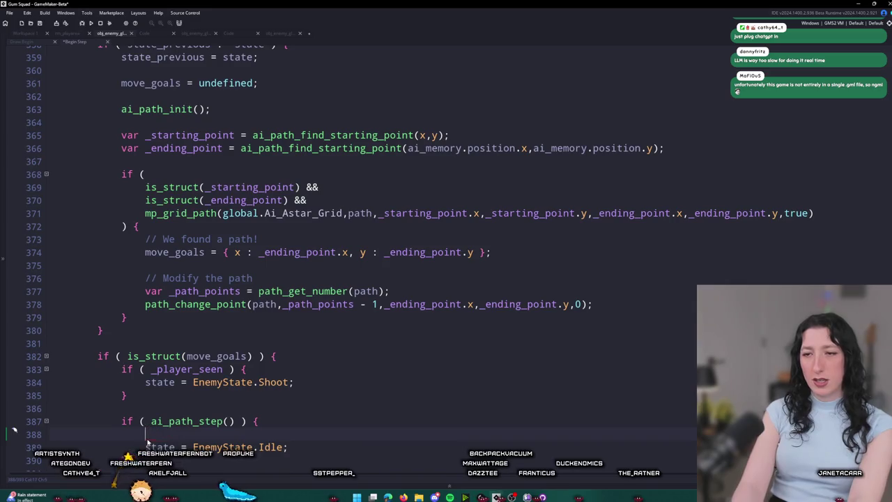
{"action": "type", "text": "_"}
{"action": "key", "text": "BackSpace"}
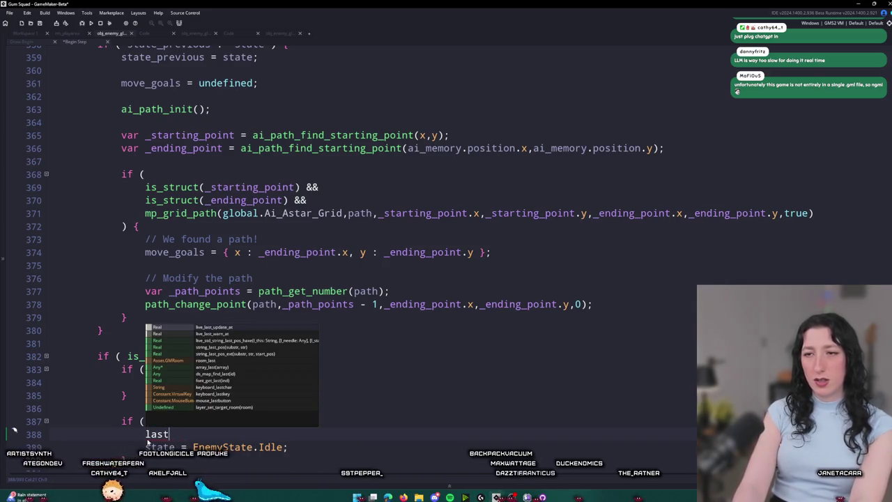
{"action": "key", "text": "Escape"}
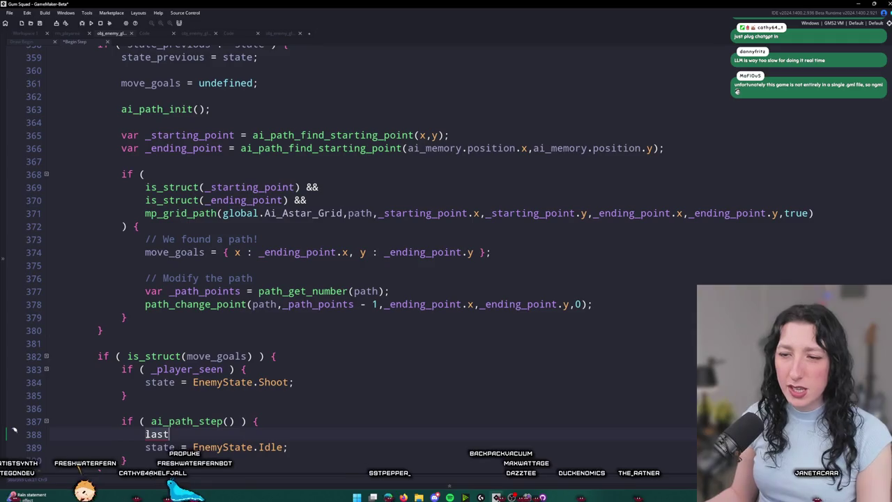
{"action": "key", "text": "BackSpace"}
{"action": "key", "text": "BackSpace"}
{"action": "key", "text": "BackSpace"}
{"action": "type", "text": "time_since_enemy_seen = 0;"}
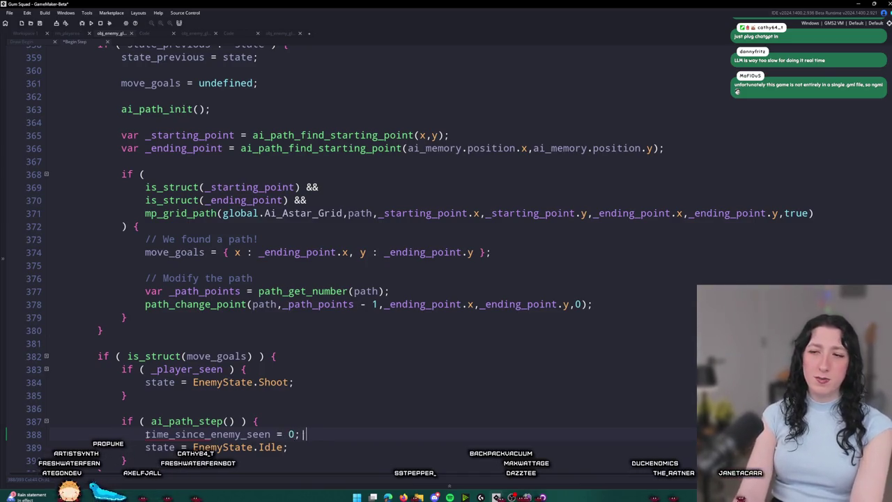
{"action": "key", "text": "BackSpace"}
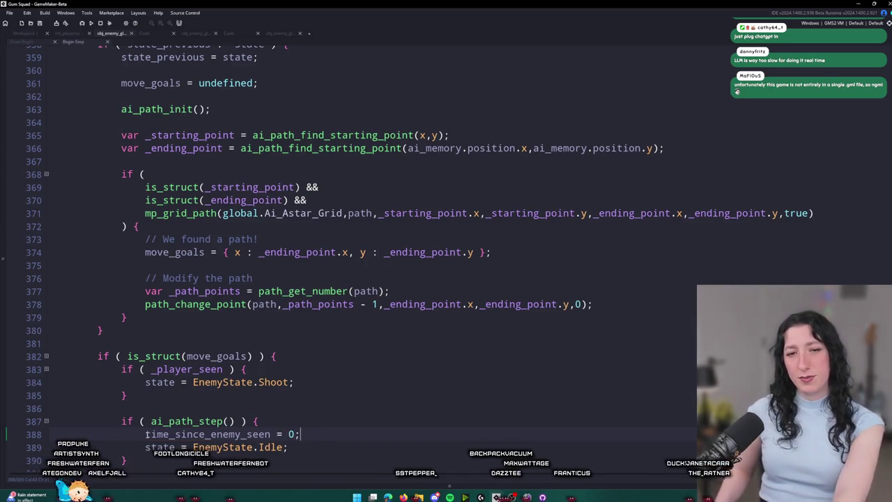
Step: Change the assigned value from 0 to 5 * GameFps and run the game
{"action": "double_click", "coordinate": [292, 435]}
{"action": "type", "text": "5"}
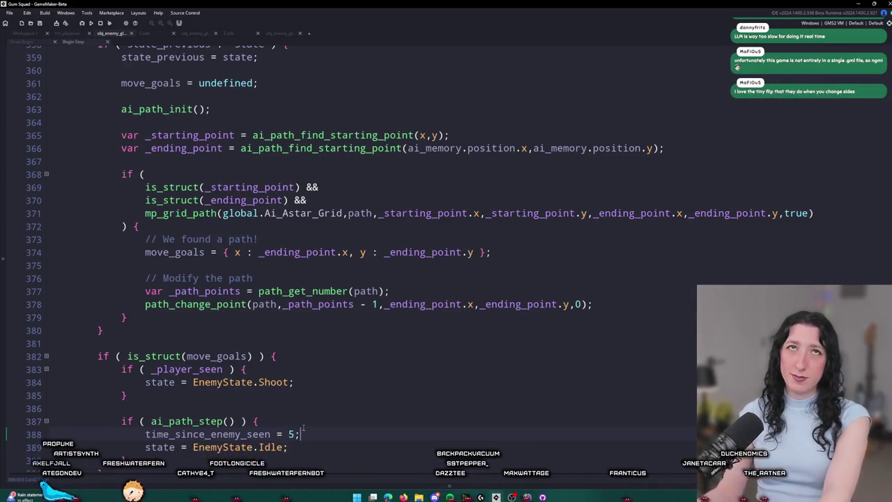
{"action": "type", "text": " * G"}
{"action": "type", "text": "ameFps"}
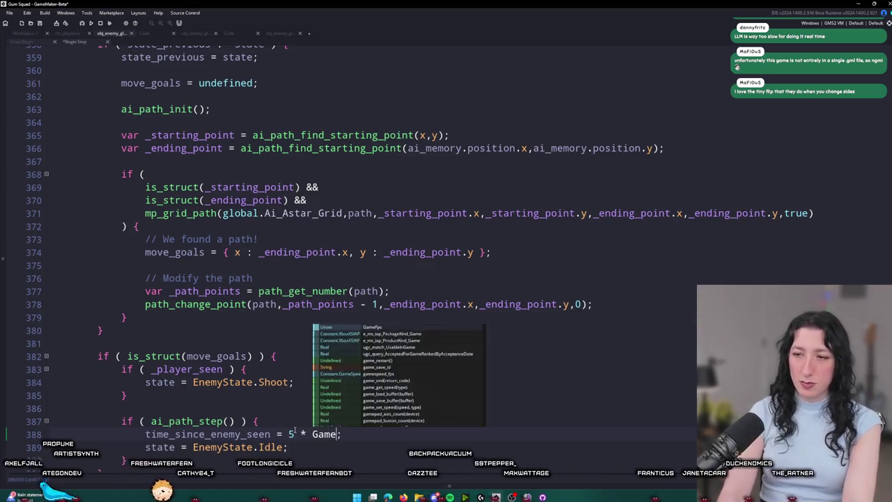
{"action": "key", "text": "F5"}
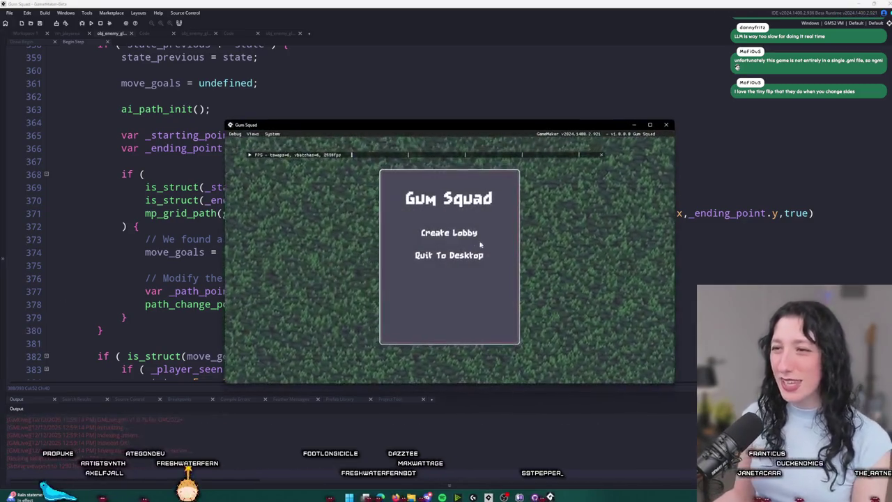
Step: Start a test session in full screen and toggle the inventory open and closed
{"action": "left_click", "coordinate": [481, 234]}
{"action": "double_click", "coordinate": [491, 129]}
{"action": "key", "text": "a"}
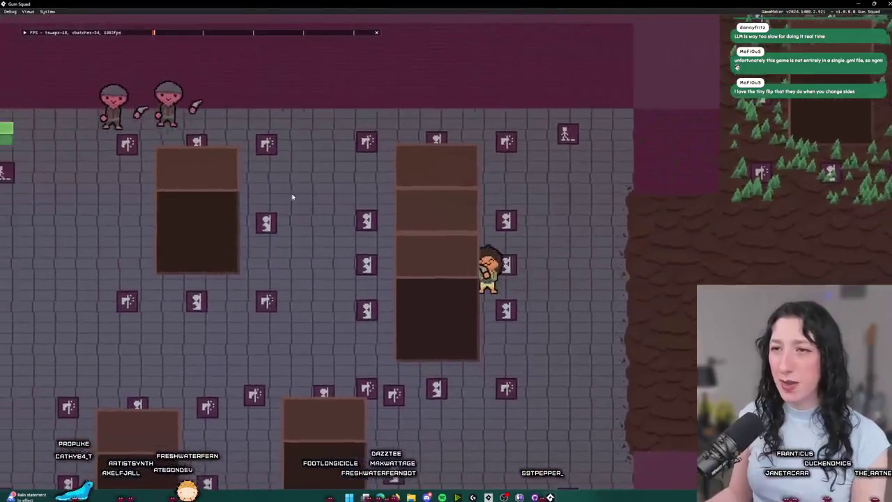
{"action": "key", "text": "Tab"}
{"action": "mouse_move", "coordinate": [272, 287]}
{"action": "key", "text": "Tab"}
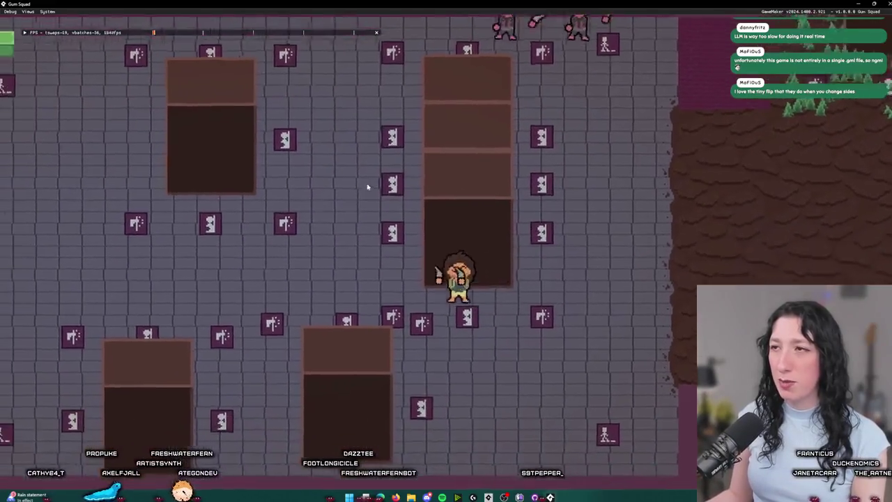
Step: Walk the character up-left and around the stone room past the enemies
{"action": "key", "text": "a"}
{"action": "key", "text": "w"}
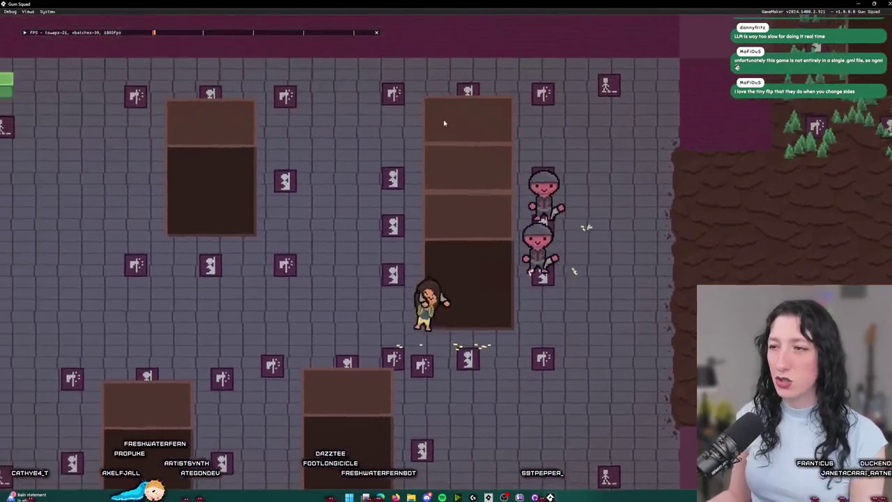
{"action": "key", "text": "a"}
{"action": "key", "text": "w"}
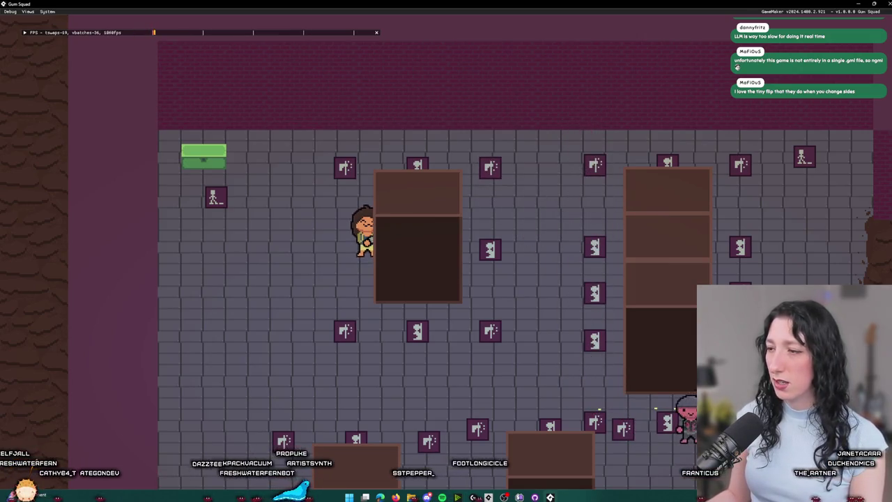
{"action": "key", "text": "s"}
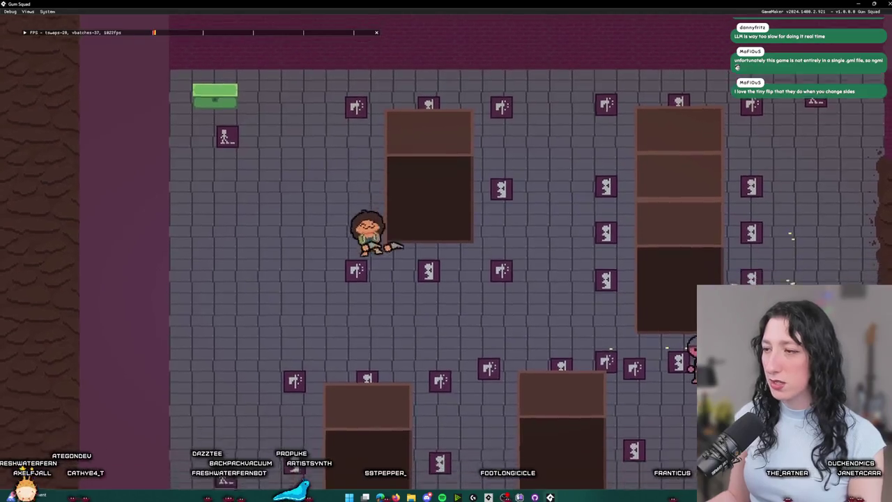
{"action": "key", "text": "w"}
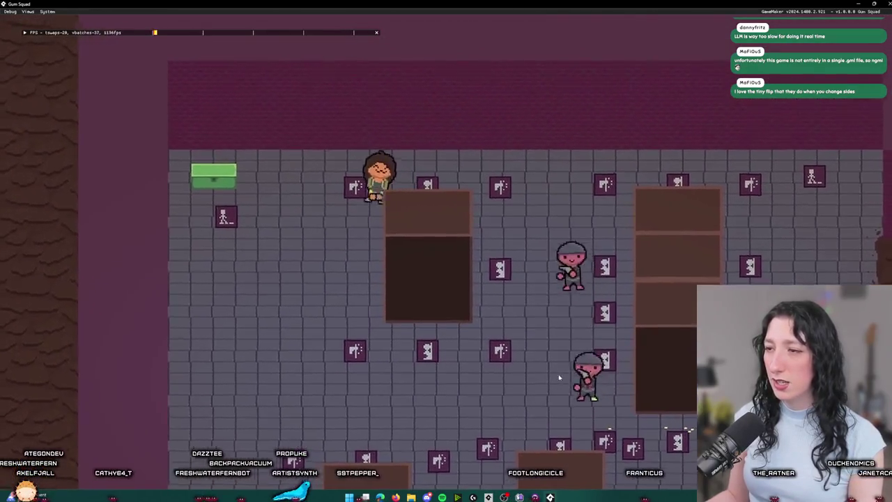
{"action": "key", "text": "a"}
{"action": "key", "text": "s"}
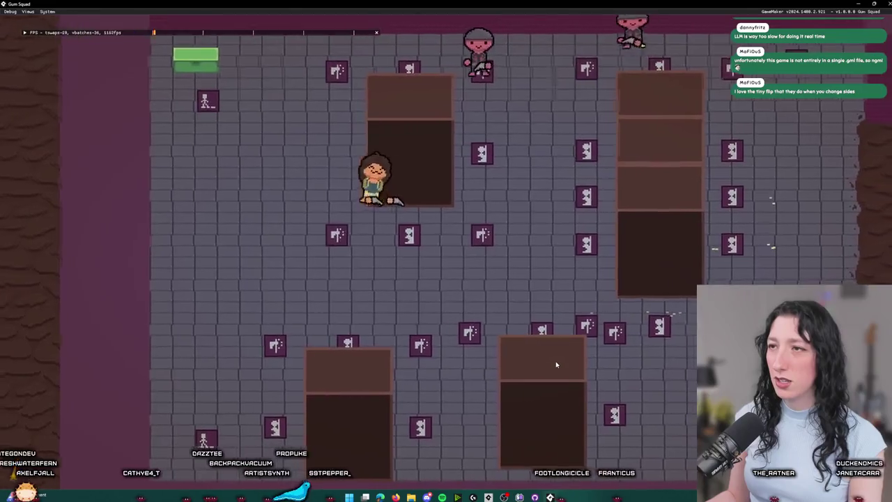
{"action": "key", "text": "a"}
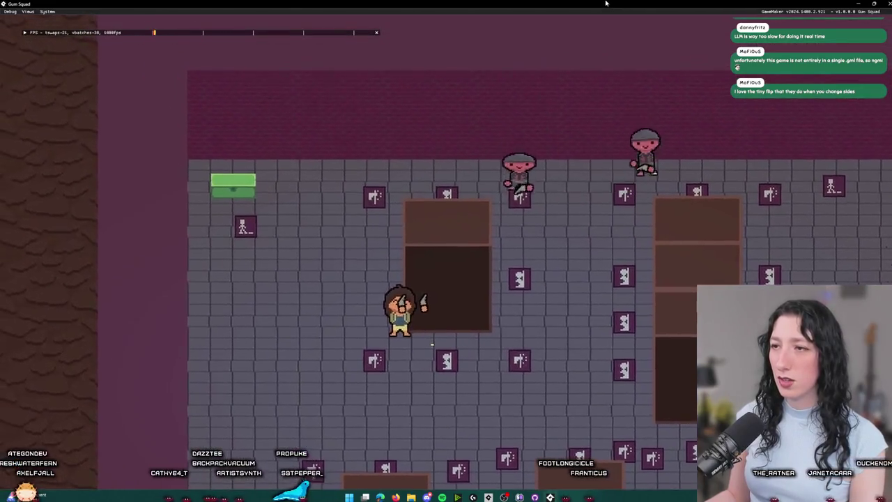
{"action": "key", "text": "d"}
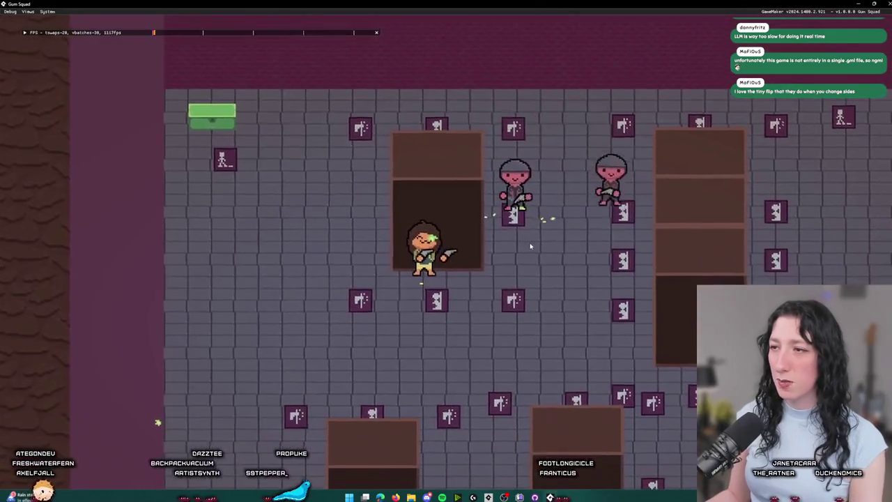
Step: Shoot at the enemies, then run past a pillar and out into the forest
{"action": "left_click", "coordinate": [533, 243]}
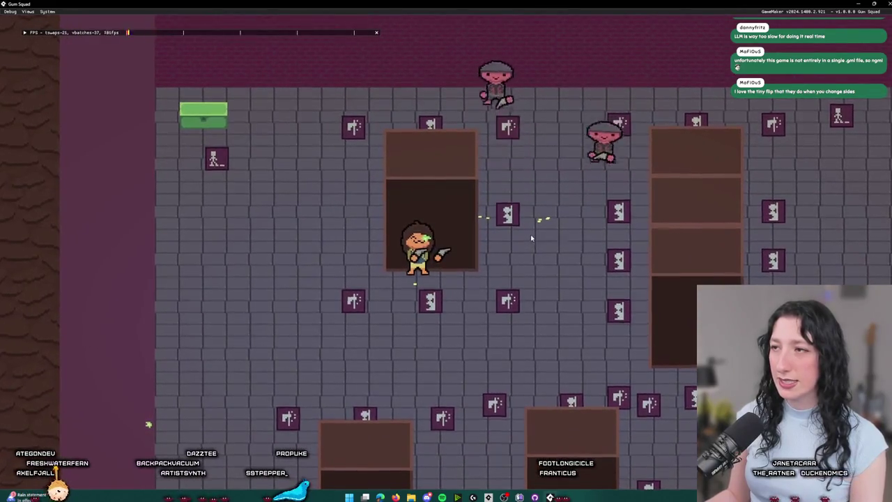
{"action": "key", "text": "s"}
{"action": "key", "text": "d"}
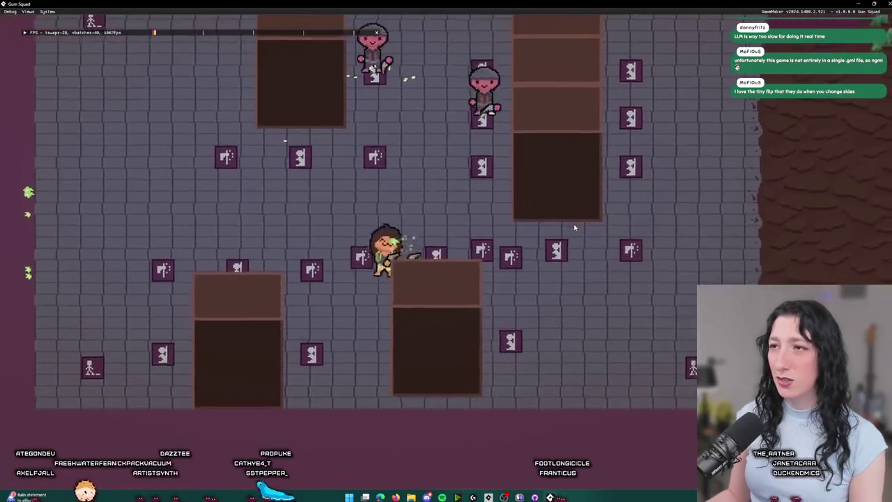
{"action": "key", "text": "w"}
{"action": "key", "text": "d"}
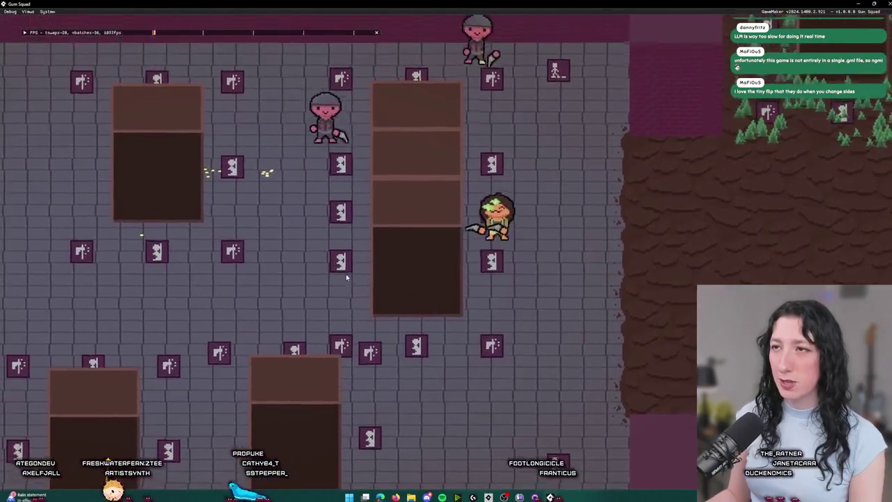
{"action": "key", "text": "w"}
{"action": "key", "text": "d"}
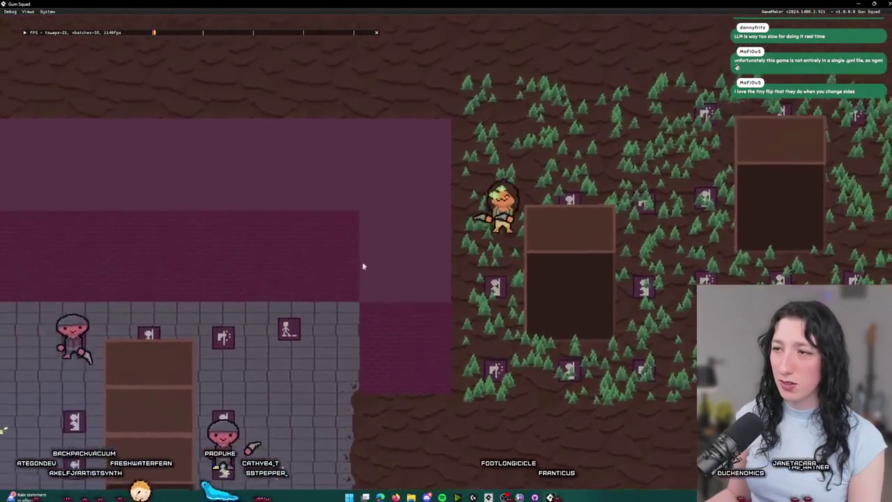
{"action": "key", "text": "s"}
{"action": "key", "text": "d"}
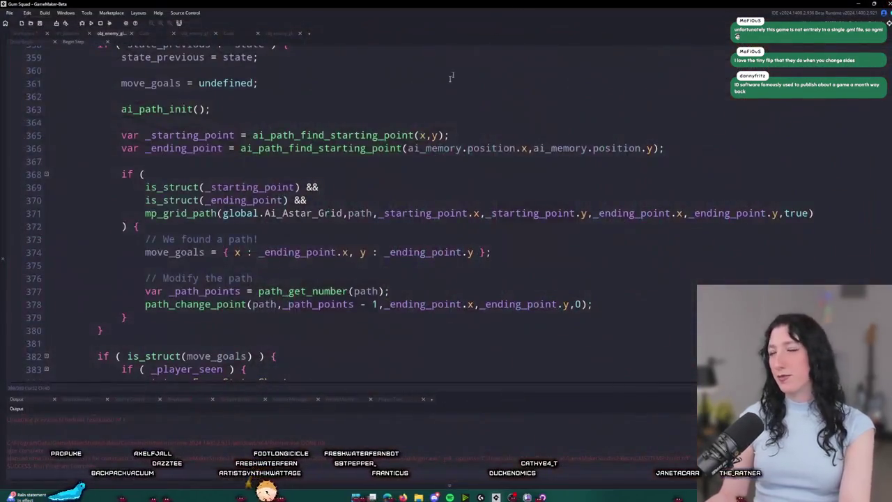
Step: Locate the Idle assignment on line 389 in the glummer's path-step check
{"action": "scroll", "coordinate": [432, 52], "scroll_direction": "down", "scroll_amount": 2}
{"action": "scroll", "coordinate": [365, 149], "scroll_direction": "down", "scroll_amount": 3}
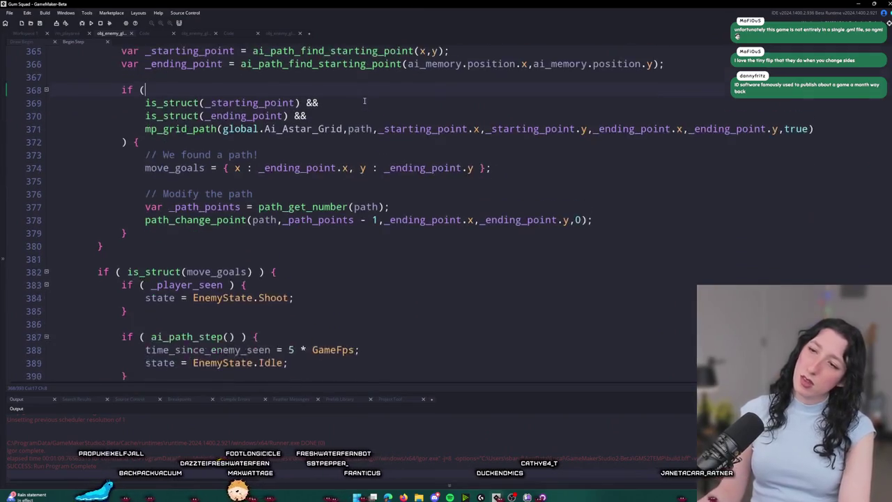
{"action": "scroll", "coordinate": [419, 223], "scroll_direction": "up", "scroll_amount": 2}
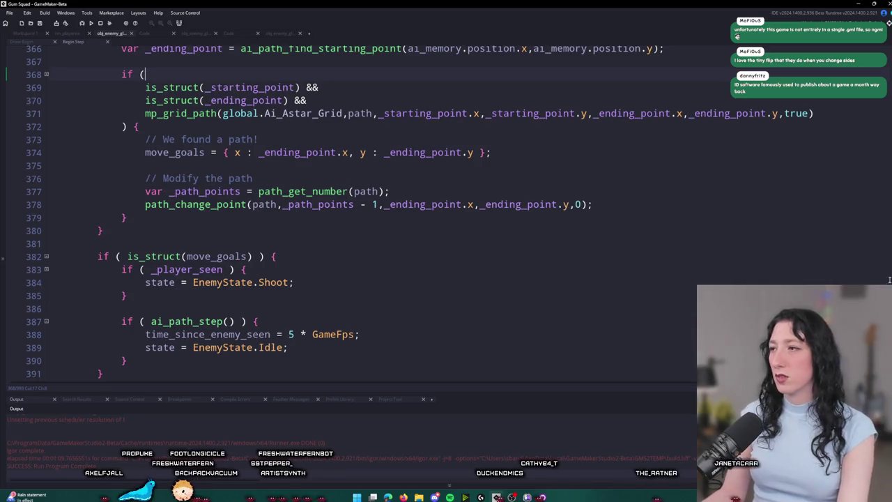
{"action": "scroll", "coordinate": [692, 319], "scroll_direction": "down", "scroll_amount": 2}
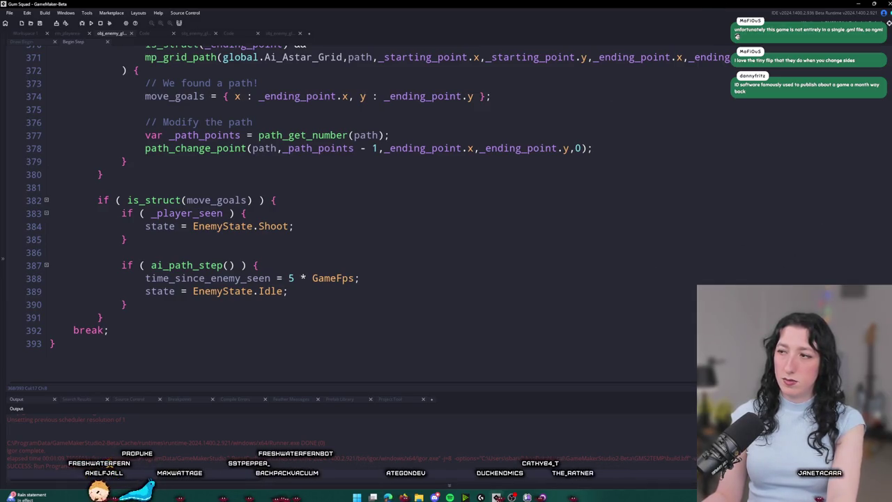
{"action": "scroll", "coordinate": [890, 183], "scroll_direction": "up", "scroll_amount": 20}
{"action": "mouse_move", "coordinate": [889, 183]}
{"action": "left_mouse_down"}
{"action": "mouse_move", "coordinate": [877, 53]}
{"action": "mouse_move", "coordinate": [876, 370]}
{"action": "left_mouse_up"}
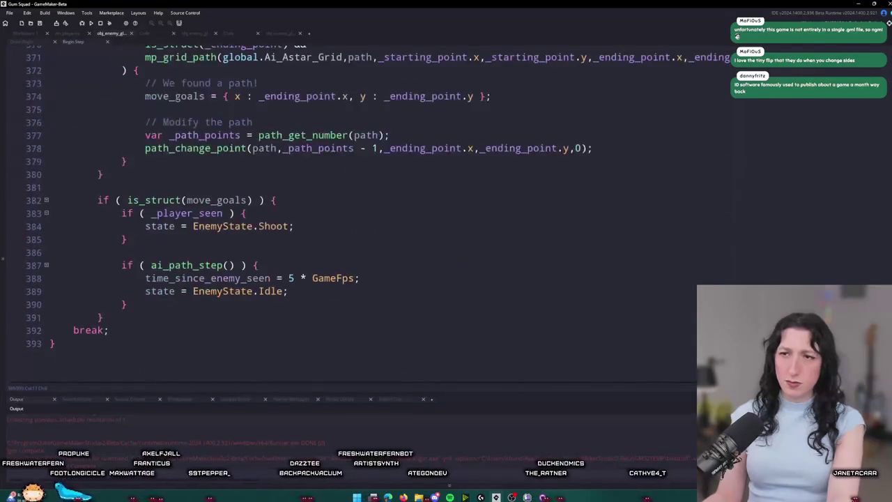
{"action": "scroll", "coordinate": [418, 209], "scroll_direction": "up", "scroll_amount": 4}
{"action": "scroll", "coordinate": [418, 209], "scroll_direction": "down", "scroll_amount": 1}
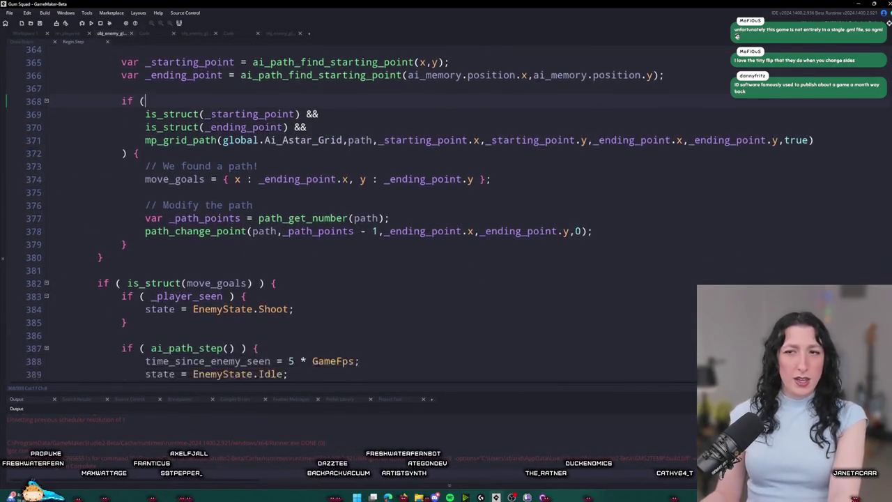
{"action": "scroll", "coordinate": [419, 209], "scroll_direction": "down", "scroll_amount": 1}
{"action": "left_click", "coordinate": [282, 330]}
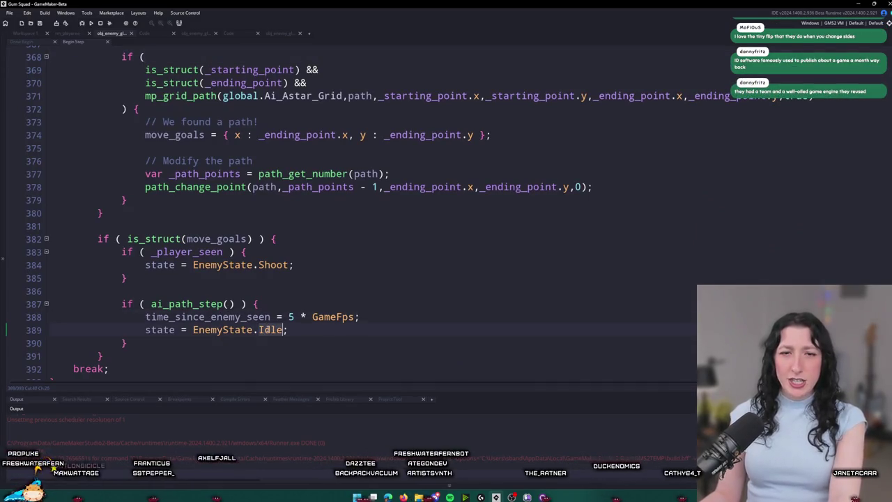
{"action": "key", "text": "ctrl+f"}
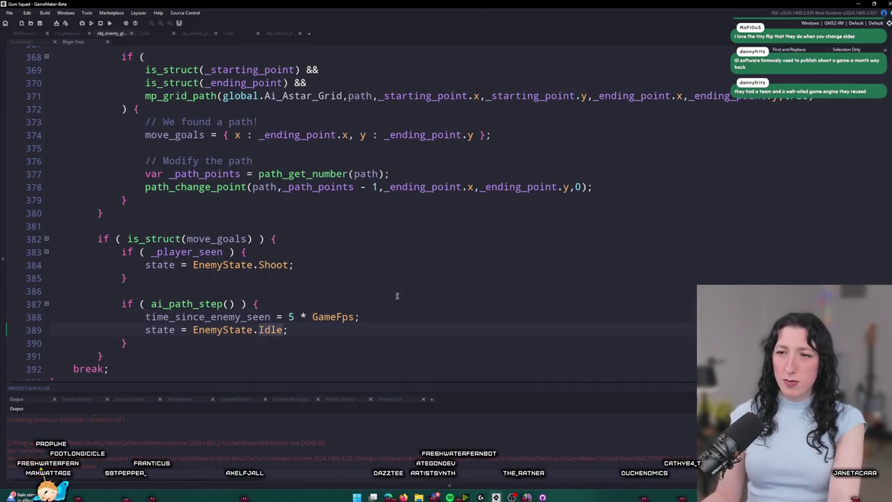
Step: Add show_message("TEST"); on a new line after it and build and run with F5
{"action": "key", "text": "Return"}
{"action": "type", "text": "show_message(\"TEST\");"}
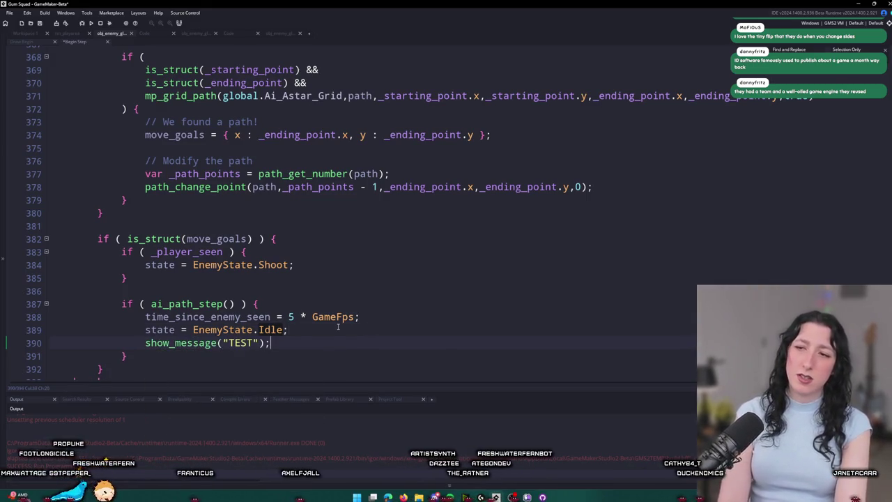
{"action": "key", "text": "F5"}
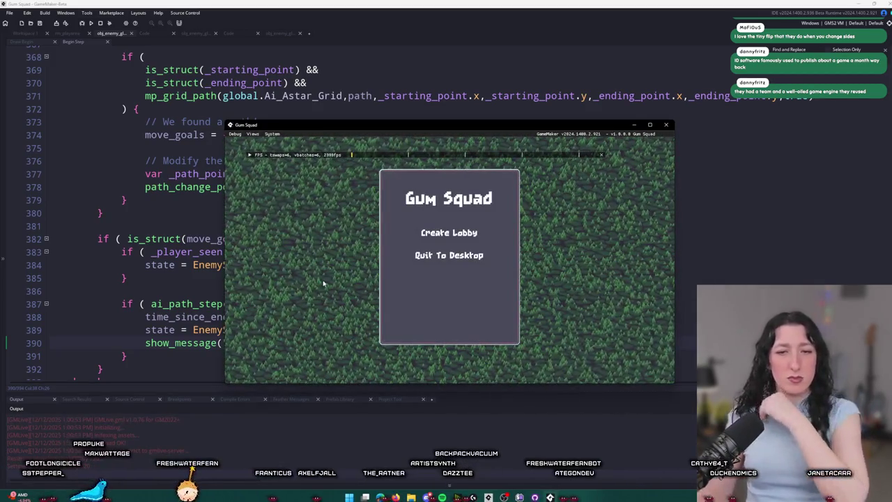
Step: Create a lobby, maximize the game window, and walk the character around briefly
{"action": "left_click", "coordinate": [449, 233]}
{"action": "key", "text": "alt+Tab"}
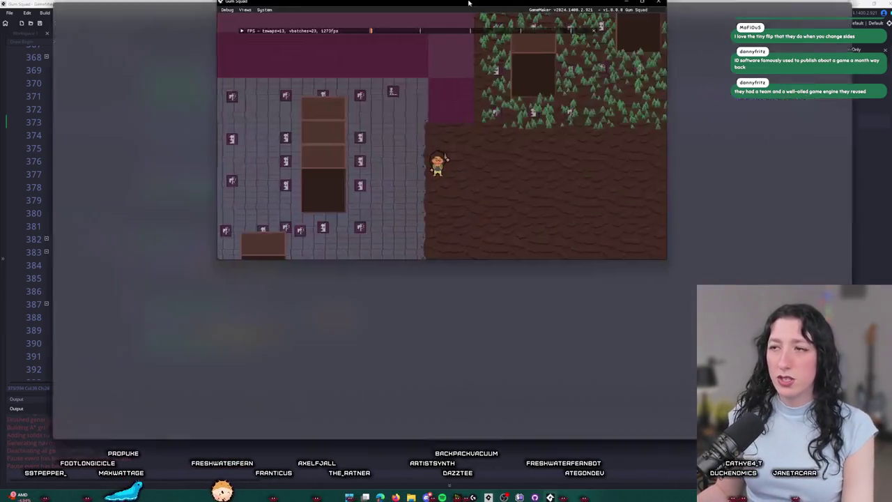
{"action": "double_click", "coordinate": [469, 4]}
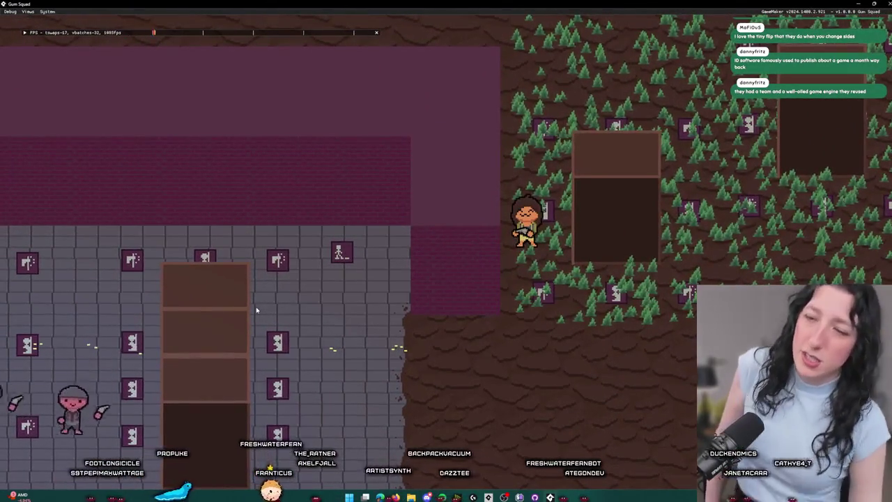
{"action": "key", "text": "Tab"}
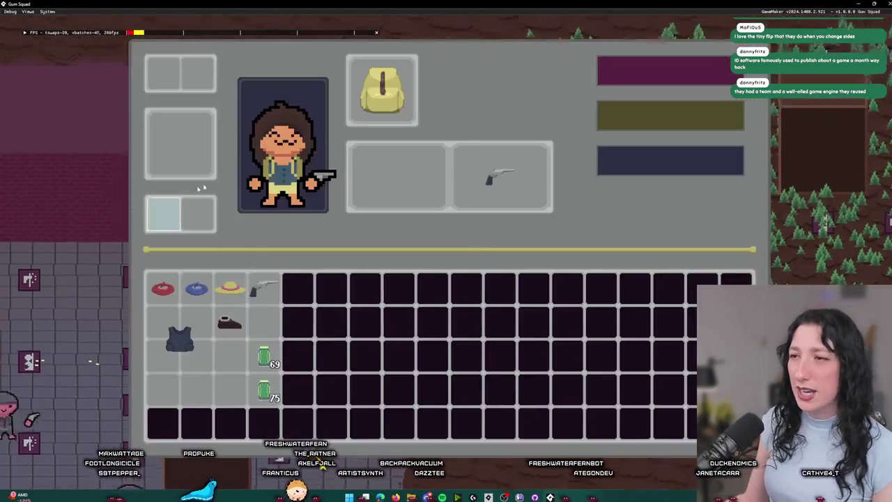
{"action": "key", "text": "Tab"}
{"action": "key", "text": "w"}
{"action": "key", "text": "a"}
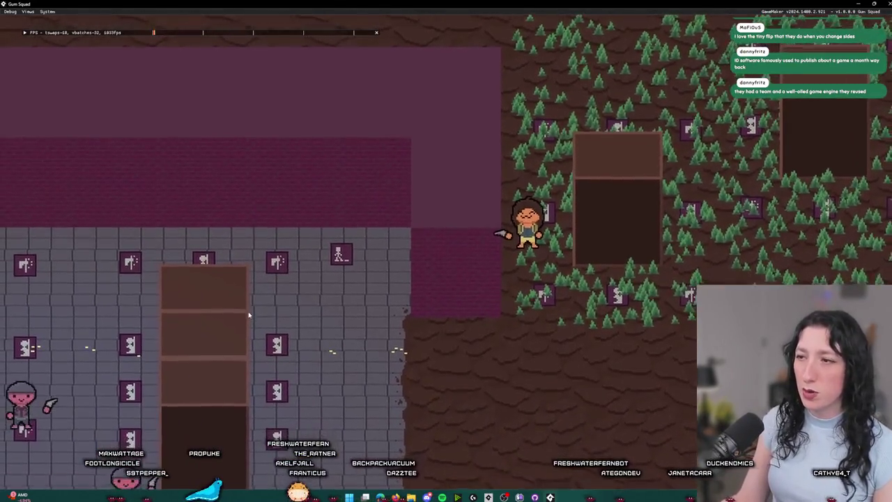
{"action": "key", "text": "s"}
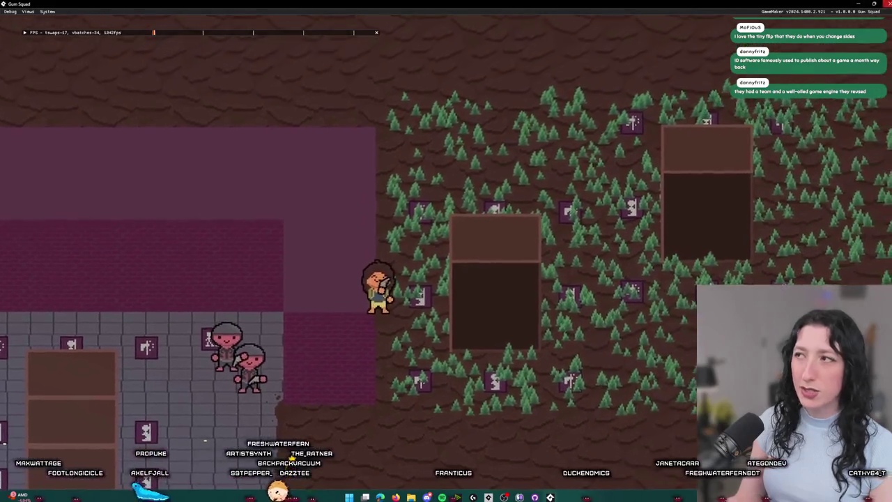
Step: Back in the editor, delete the show_message("TEST") line from the enemy code
{"action": "key", "text": "alt+Tab"}
{"action": "triple_click", "coordinate": [293, 339]}
{"action": "key", "text": "BackSpace"}
{"action": "left_click", "coordinate": [283, 329]}
{"action": "key", "text": "Return"}
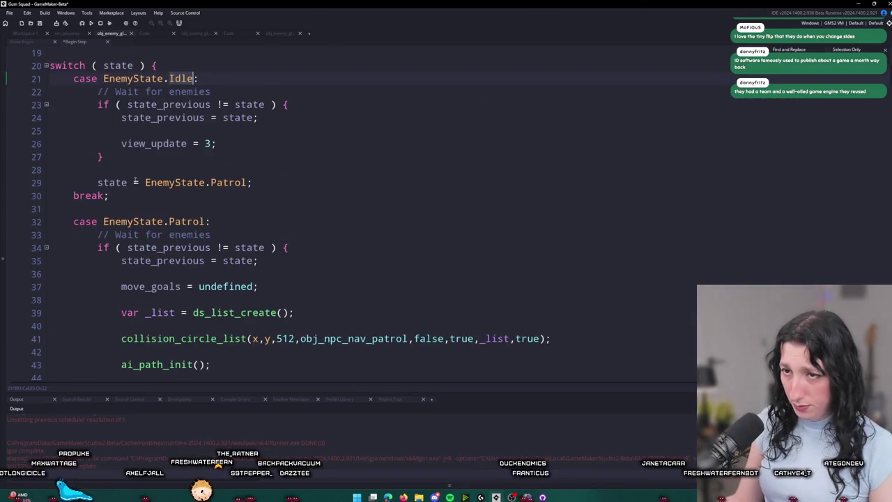
Step: Browse the rm_playarea, movement, ai_hear_sound and enemy impact code tabs
{"action": "scroll", "coordinate": [193, 317], "scroll_direction": "down", "scroll_amount": 5}
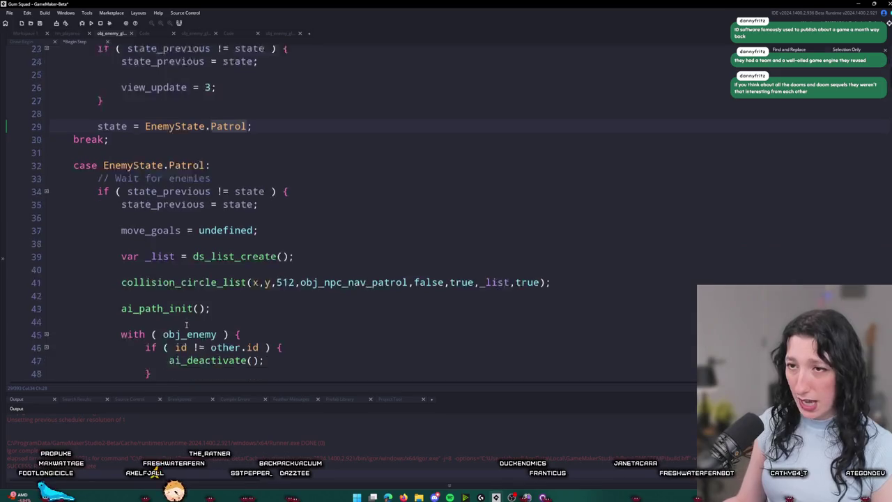
{"action": "scroll", "coordinate": [347, 135], "scroll_direction": "down", "scroll_amount": 1}
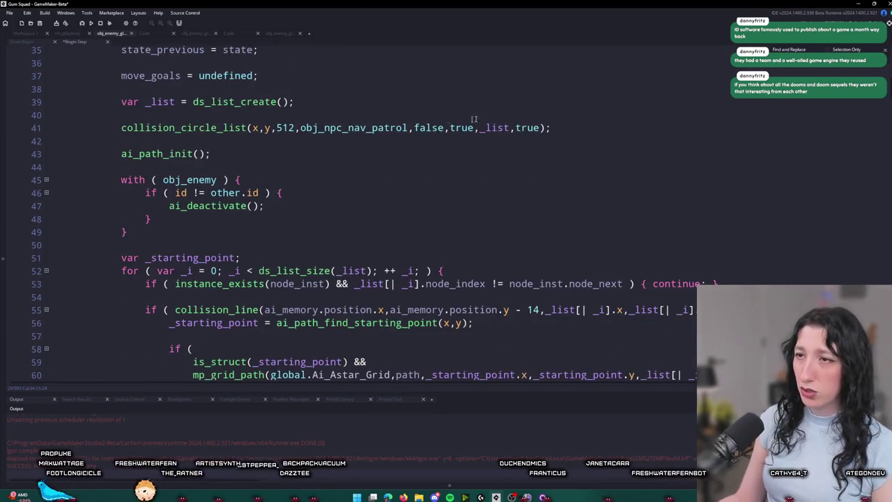
{"action": "left_click", "coordinate": [80, 33]}
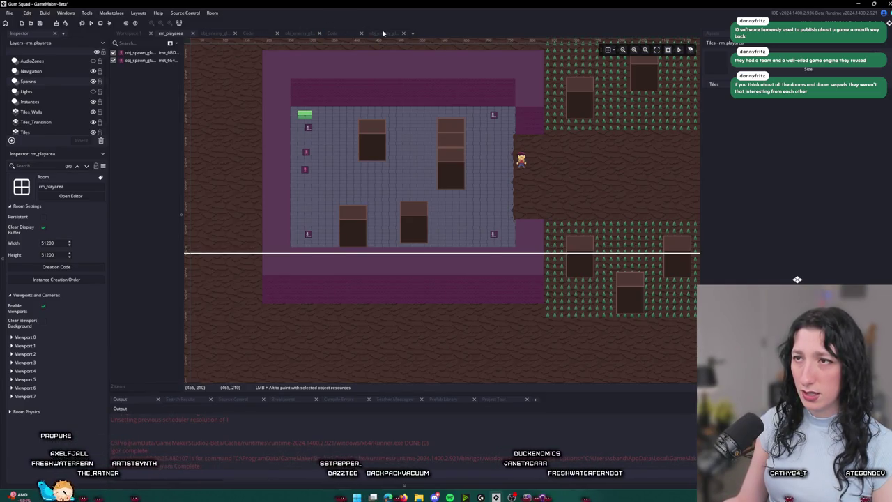
{"action": "left_click", "coordinate": [338, 34]}
{"action": "left_click", "coordinate": [331, 33]}
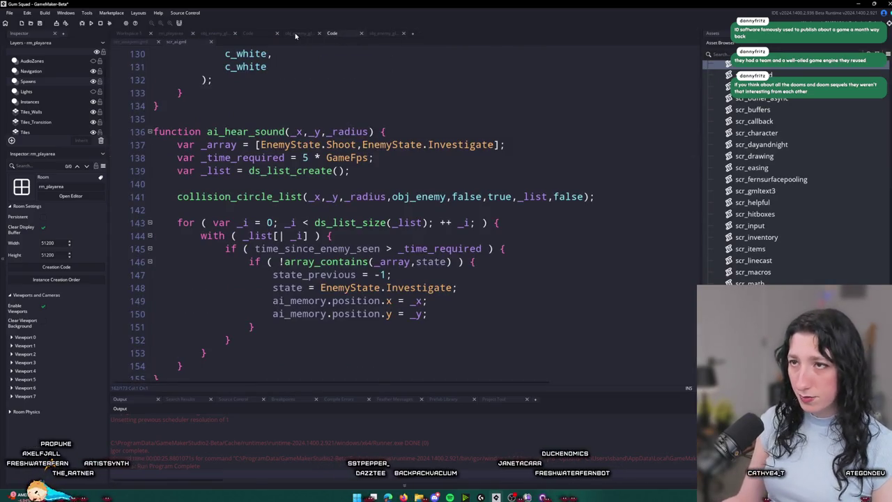
{"action": "left_click", "coordinate": [290, 34]}
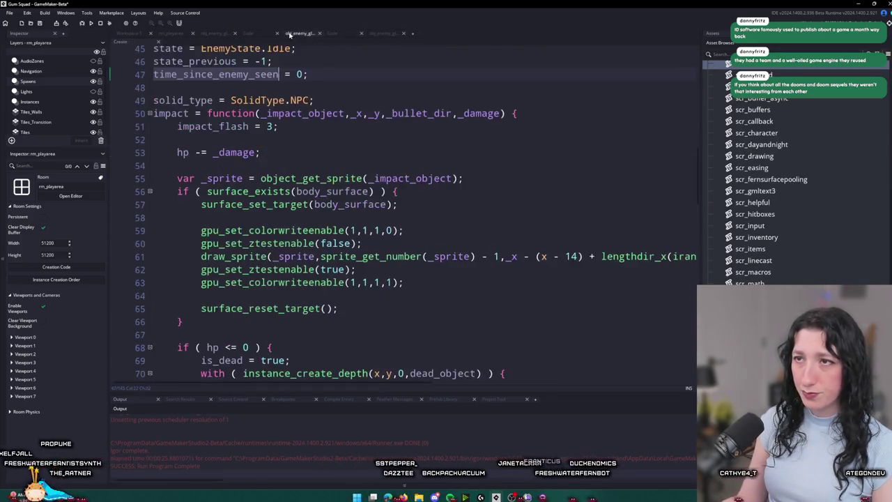
Step: Show the Patrol state code and put the caret after ds_list_destroy on line 86
{"action": "left_click", "coordinate": [220, 33]}
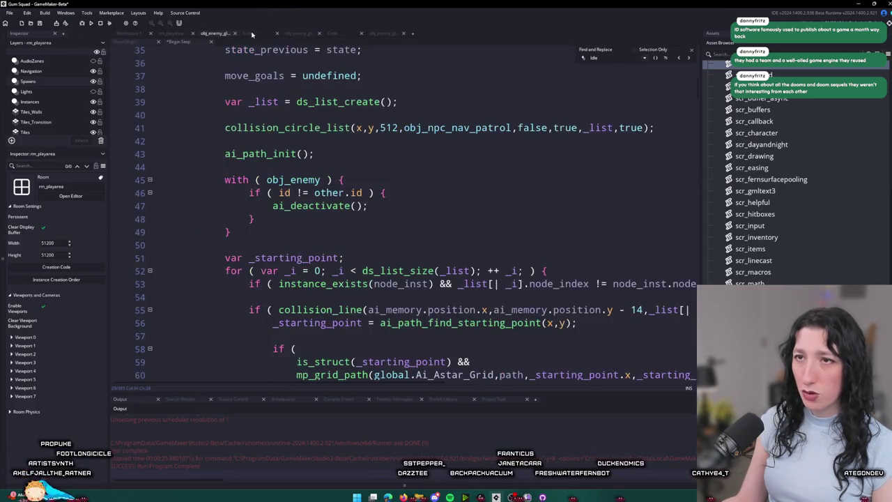
{"action": "scroll", "coordinate": [385, 301], "scroll_direction": "down", "scroll_amount": 12}
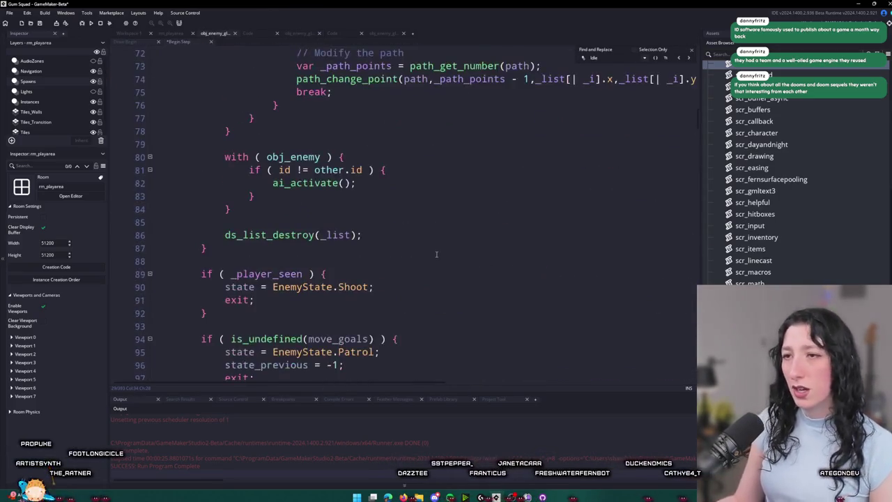
{"action": "scroll", "coordinate": [386, 301], "scroll_direction": "up", "scroll_amount": 1}
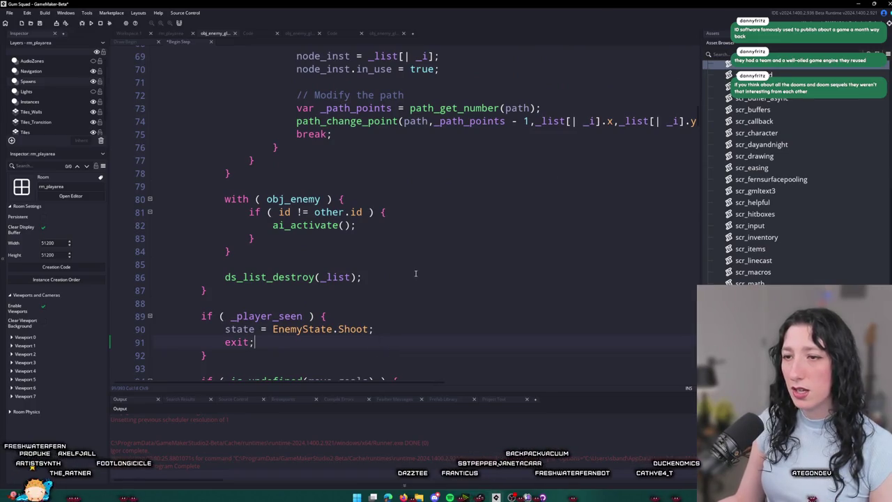
{"action": "scroll", "coordinate": [369, 244], "scroll_direction": "down", "scroll_amount": 2}
{"action": "left_click", "coordinate": [370, 206]}
{"action": "scroll", "coordinate": [369, 244], "scroll_direction": "down", "scroll_amount": 4}
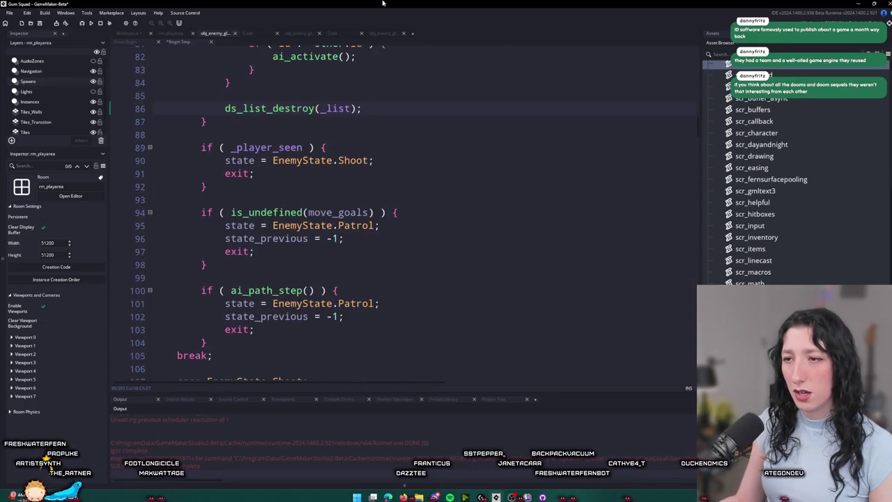
{"action": "scroll", "coordinate": [629, 308], "scroll_direction": "up", "scroll_amount": 2}
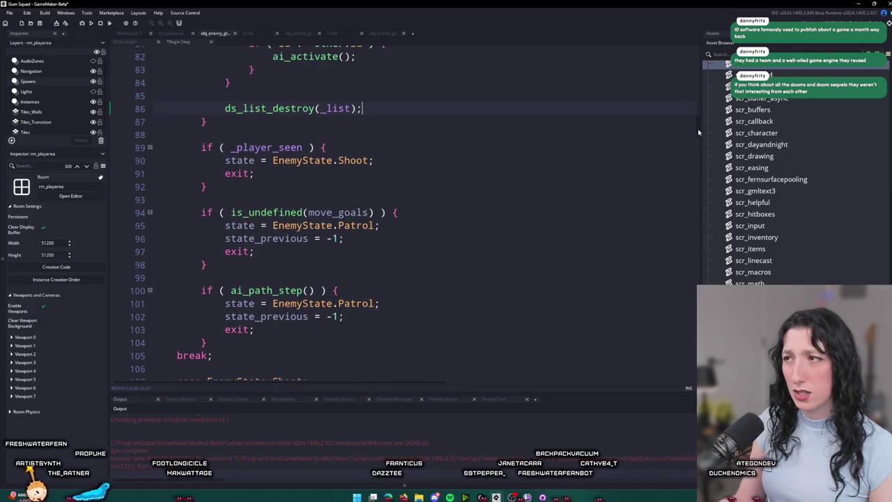
{"action": "scroll", "coordinate": [698, 132], "scroll_direction": "up", "scroll_amount": 2}
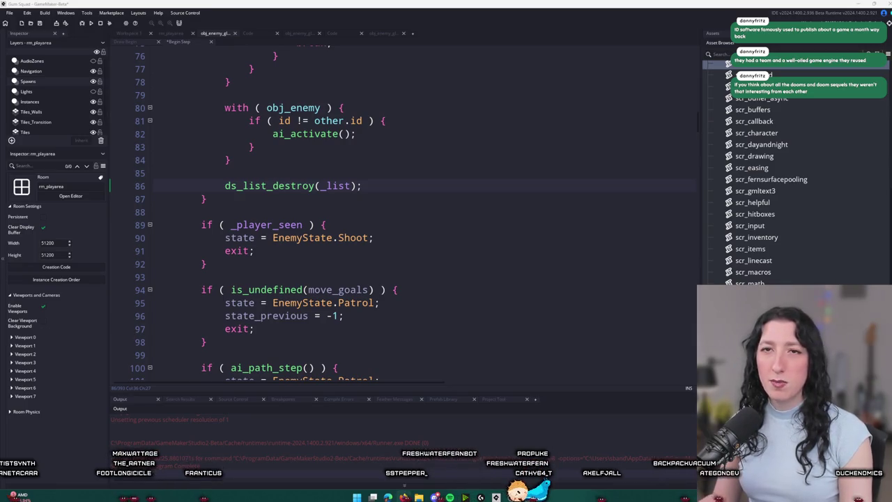
{"action": "mouse_move", "coordinate": [891, 87]}
{"action": "left_mouse_down"}
{"action": "mouse_move", "coordinate": [606, 87]}
{"action": "mouse_move", "coordinate": [607, 4]}
{"action": "left_mouse_up"}
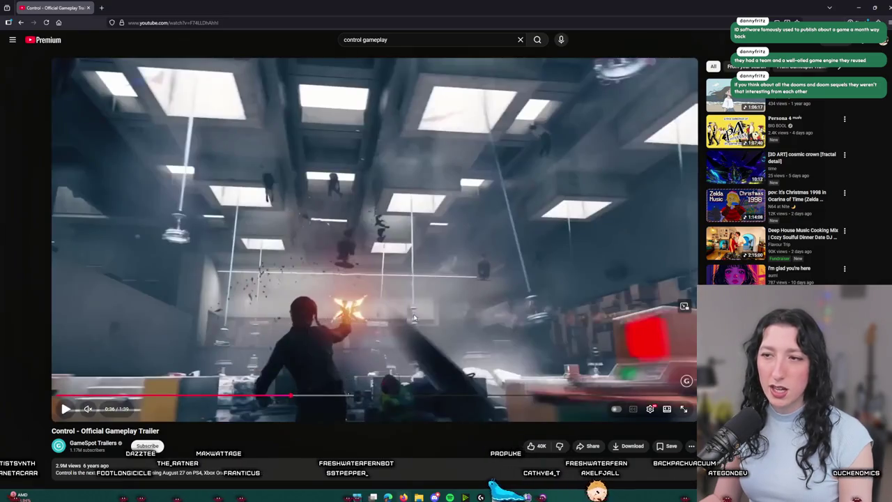
{"action": "left_click", "coordinate": [414, 317]}
{"action": "mouse_move", "coordinate": [418, 497]}
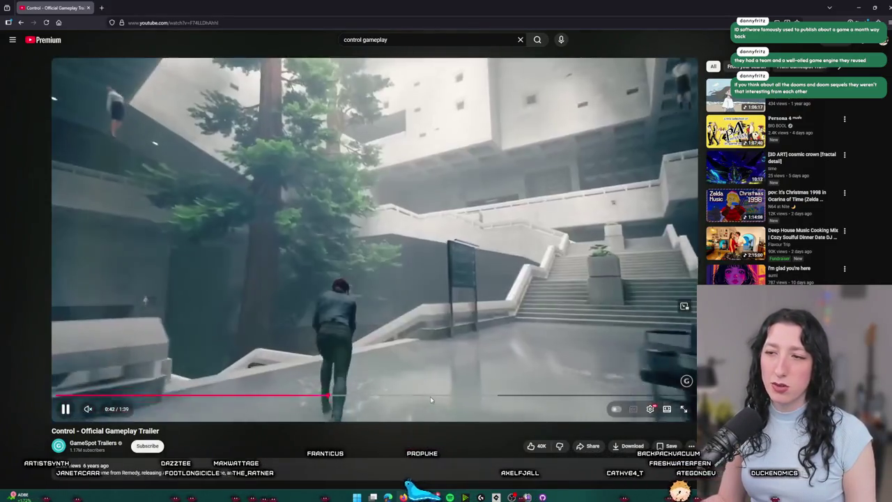
{"action": "left_click", "coordinate": [466, 396]}
{"action": "left_click", "coordinate": [533, 396]}
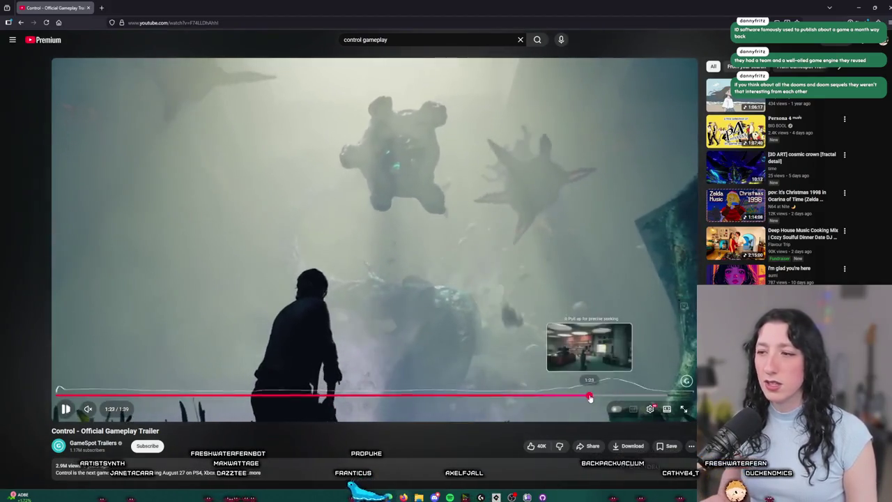
{"action": "left_click", "coordinate": [587, 395]}
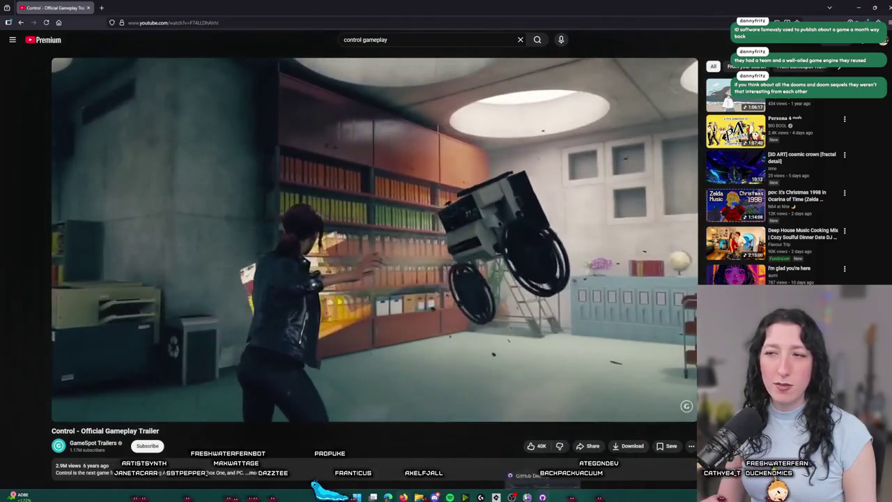
{"action": "mouse_move", "coordinate": [538, 494]}
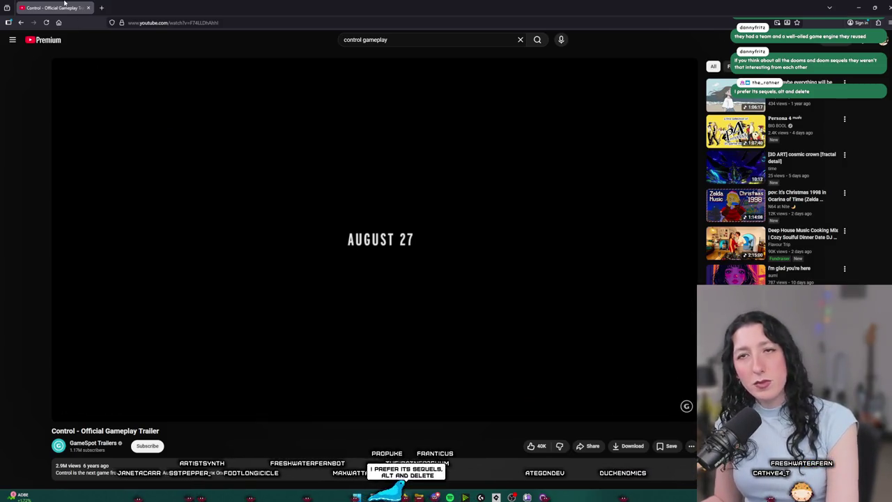
{"action": "key", "text": "alt+Tab"}
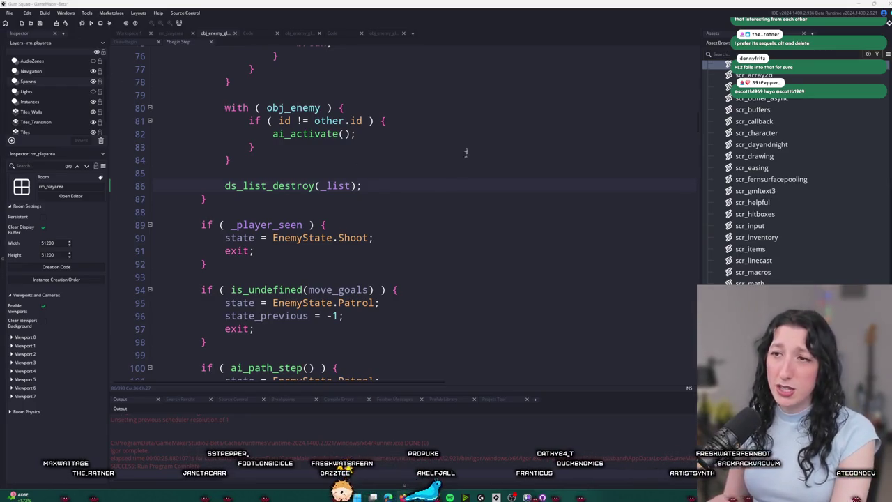
Step: Review the node_index check on line 53 of the Patrol code
{"action": "scroll", "coordinate": [470, 143], "scroll_direction": "down", "scroll_amount": 5}
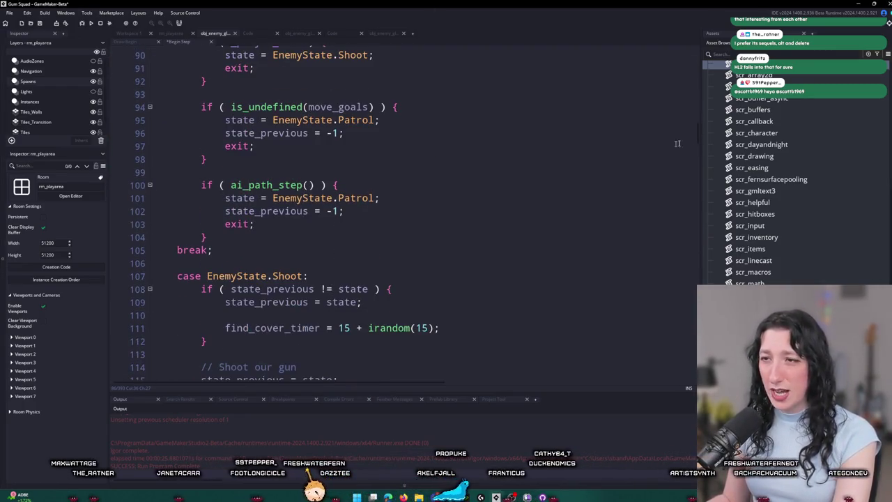
{"action": "mouse_move", "coordinate": [701, 139]}
{"action": "left_mouse_down"}
{"action": "mouse_move", "coordinate": [701, 183]}
{"action": "mouse_move", "coordinate": [701, 143]}
{"action": "mouse_move", "coordinate": [727, 82]}
{"action": "left_mouse_up"}
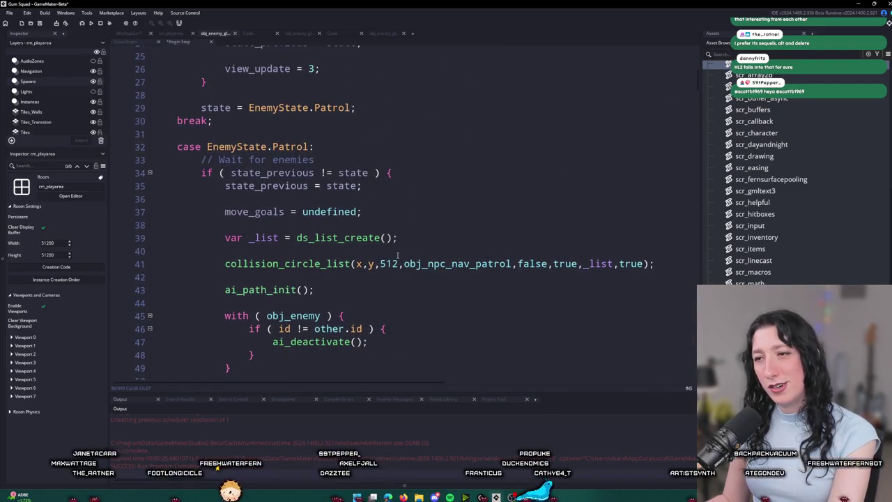
{"action": "scroll", "coordinate": [200, 72], "scroll_direction": "down", "scroll_amount": 5}
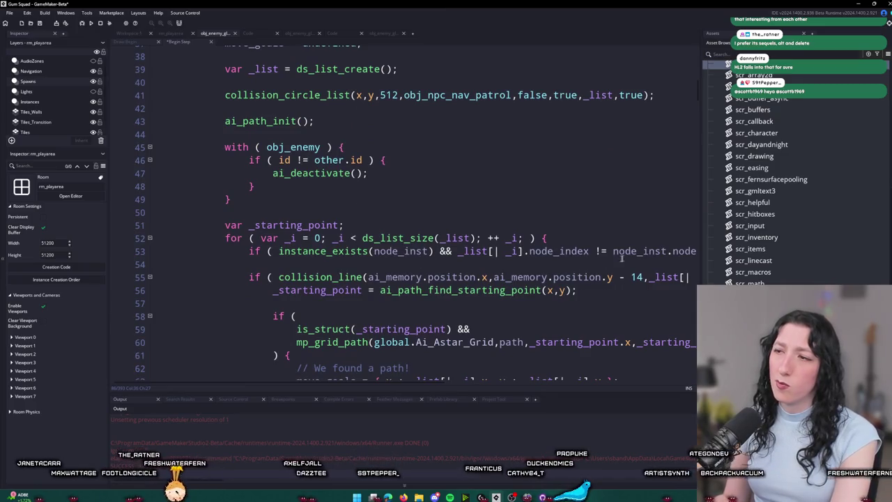
{"action": "scroll", "coordinate": [630, 255], "scroll_direction": "down", "scroll_amount": 3}
{"action": "left_click", "coordinate": [580, 124]}
{"action": "key", "text": "End"}
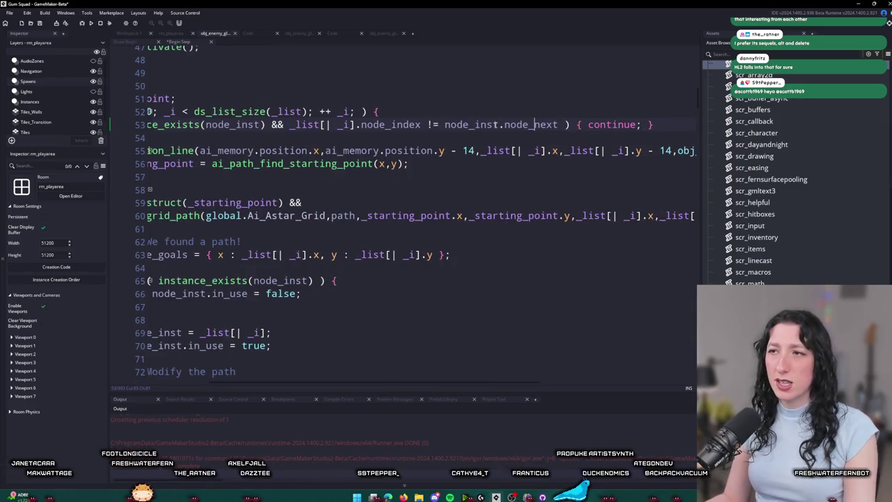
{"action": "left_click_drag", "start_coordinate": [408, 163], "coordinate": [148, 151]}
{"action": "scroll", "coordinate": [412, 178], "scroll_direction": "down", "scroll_amount": 4}
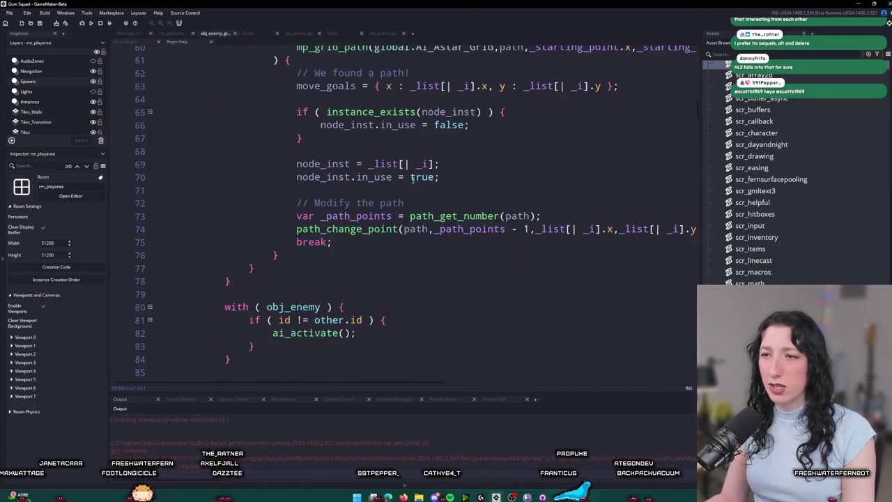
{"action": "scroll", "coordinate": [431, 248], "scroll_direction": "down", "scroll_amount": 6}
Step: Add node_inst = noone; inside the is_undefined(move_goals) block and run with F5
{"action": "left_click", "coordinate": [265, 290]}
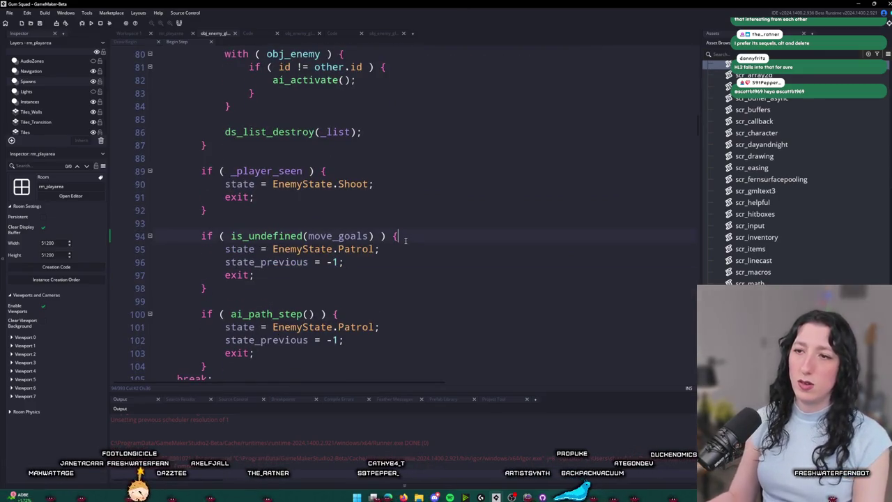
{"action": "key", "text": "Return"}
{"action": "type", "text": "u"}
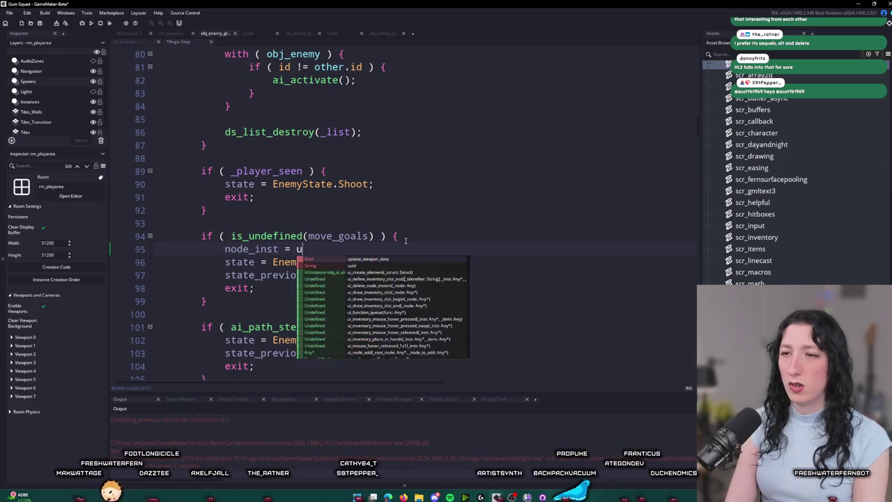
{"action": "key", "text": "BackSpace"}
{"action": "type", "text": "noone;"}
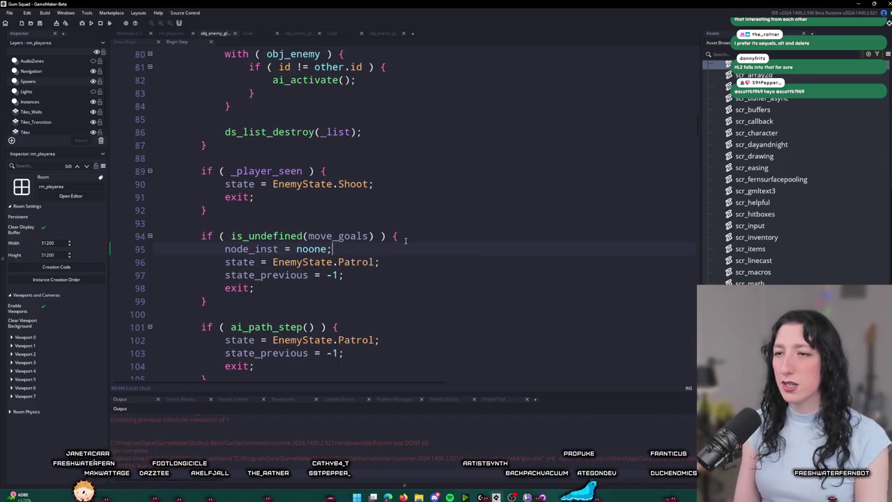
{"action": "key", "text": "F5"}
{"action": "scroll", "coordinate": [405, 241], "scroll_direction": "up", "scroll_amount": 3}
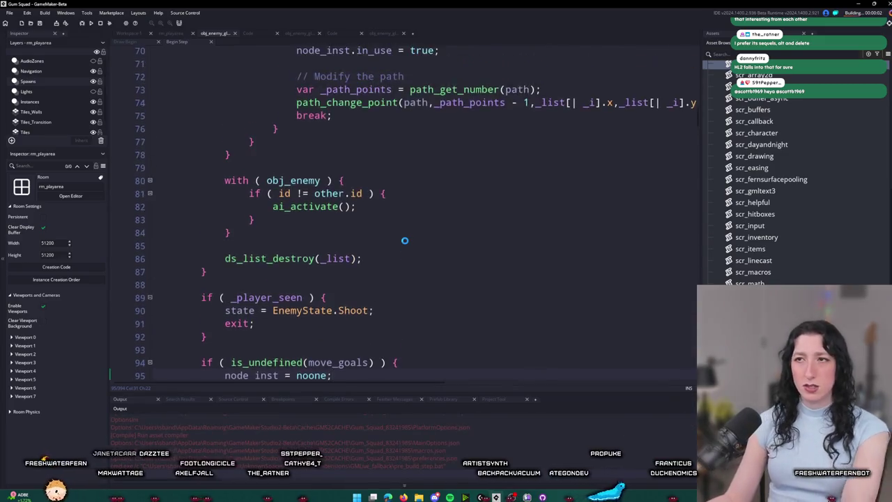
{"action": "scroll", "coordinate": [405, 241], "scroll_direction": "up", "scroll_amount": 1}
{"action": "scroll", "coordinate": [405, 241], "scroll_direction": "down", "scroll_amount": 5}
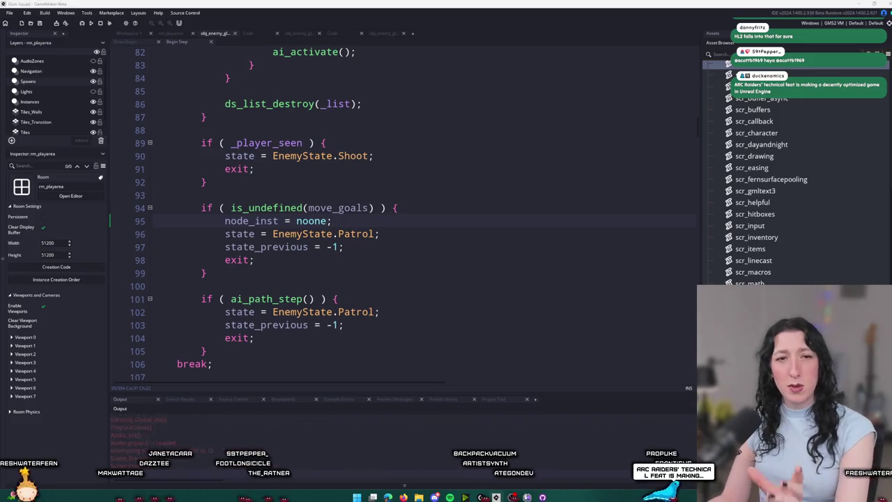
{"action": "left_click", "coordinate": [448, 231]}
{"action": "double_click", "coordinate": [450, 126]}
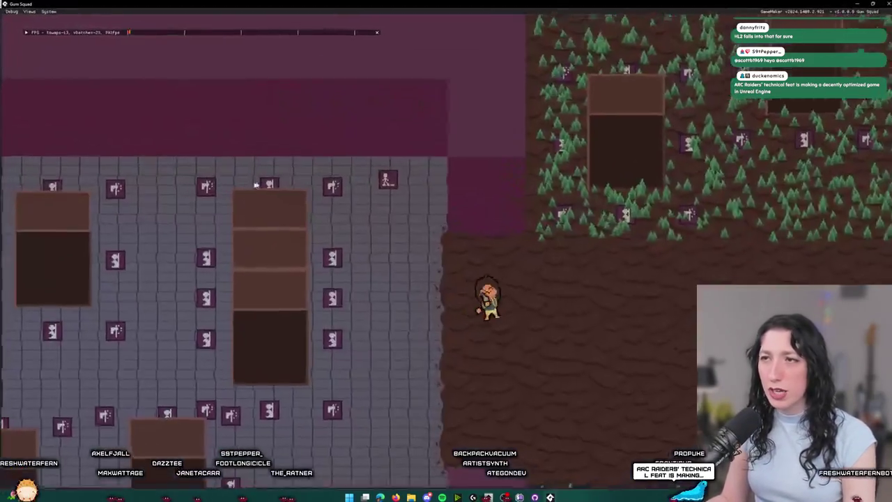
{"action": "key", "text": "w"}
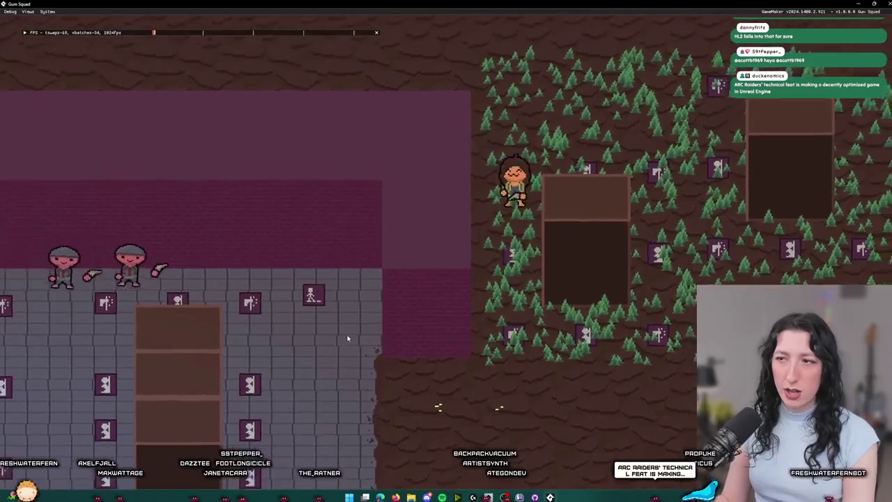
{"action": "key", "text": "s"}
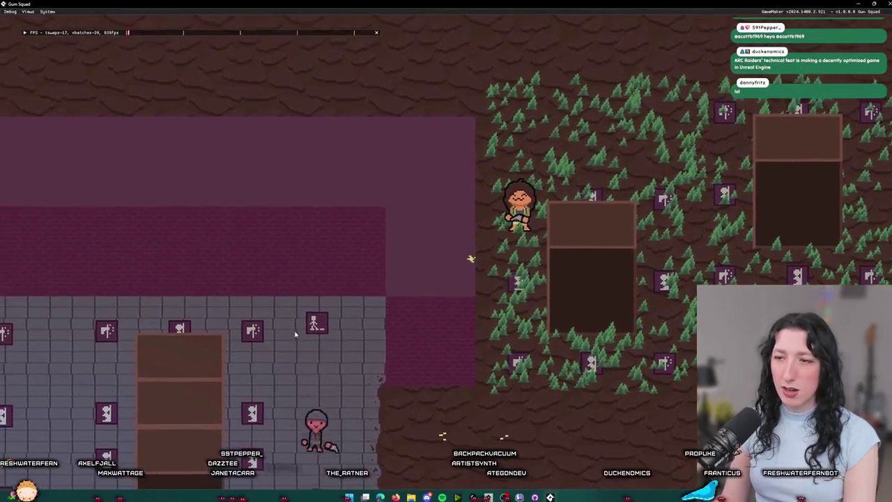
{"action": "key", "text": "w"}
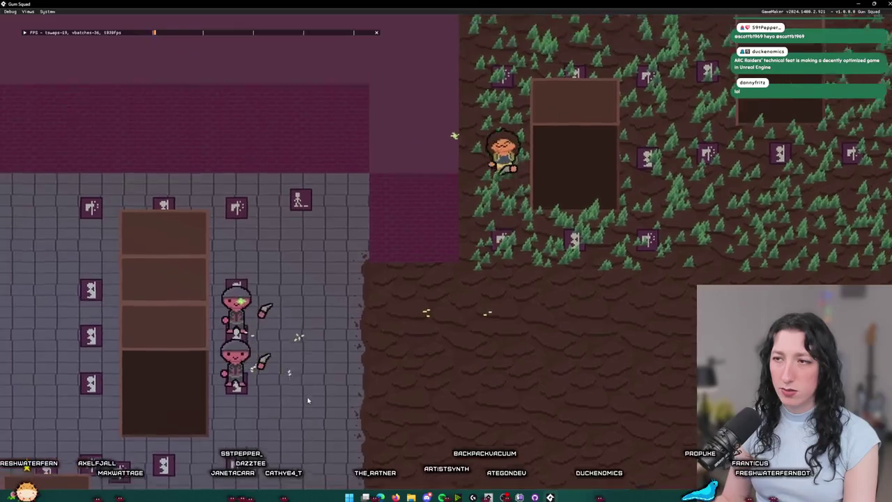
{"action": "key", "text": "a"}
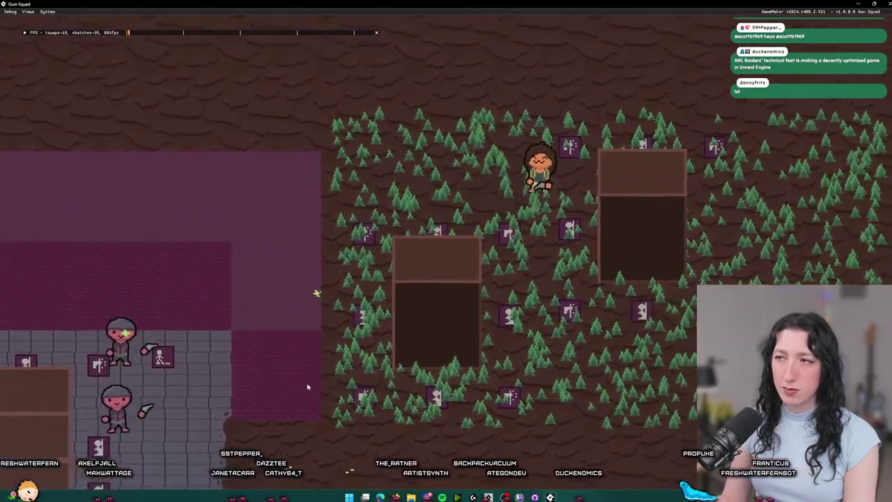
{"action": "key", "text": "d"}
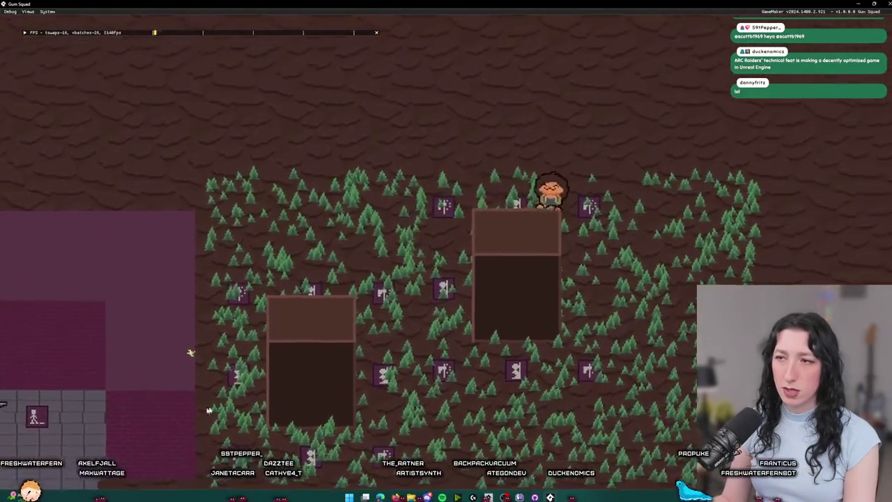
{"action": "key", "text": "s"}
{"action": "key", "text": "a"}
{"action": "key", "text": "w"}
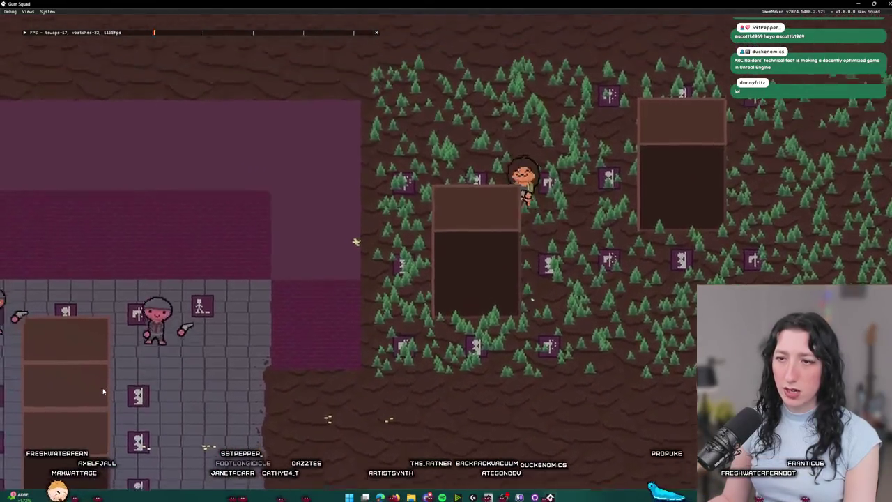
{"action": "key", "text": "a"}
{"action": "key", "text": "a"}
{"action": "key", "text": "s"}
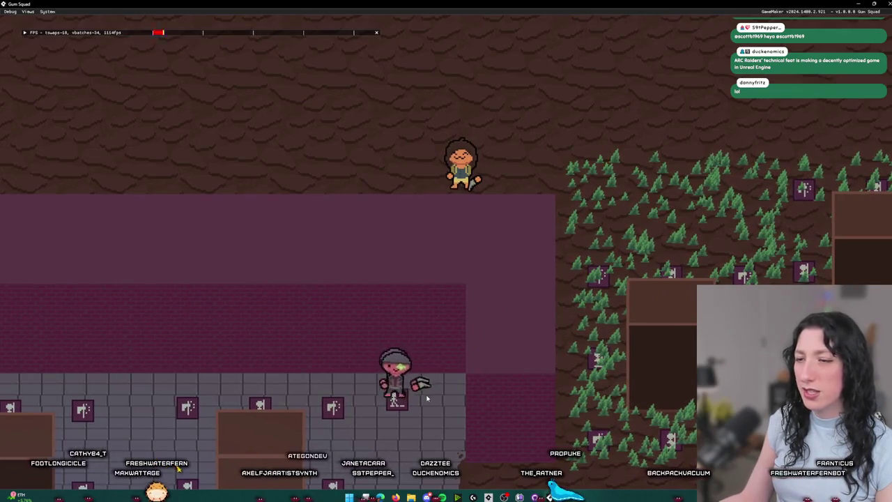
{"action": "key", "text": "Escape"}
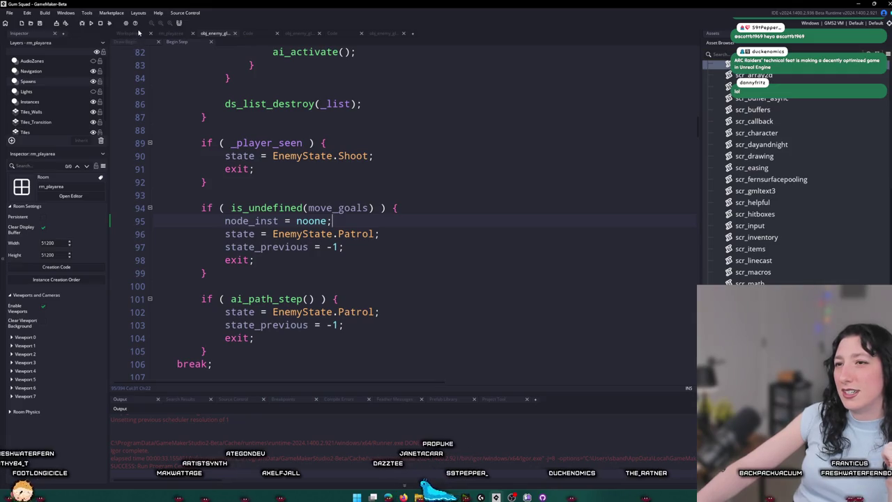
Step: Open obj_enemy's Step event code from the object workspace
{"action": "scroll", "coordinate": [308, 271], "scroll_direction": "down", "scroll_amount": 1}
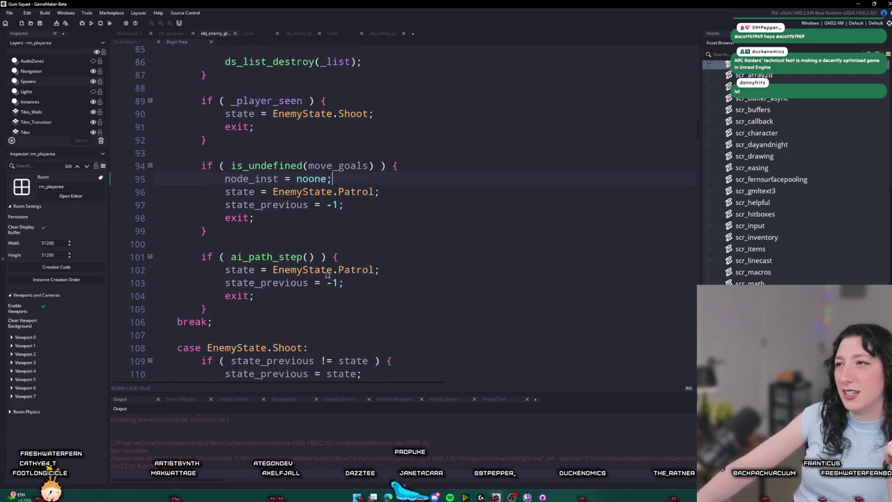
{"action": "scroll", "coordinate": [362, 215], "scroll_direction": "up", "scroll_amount": 13}
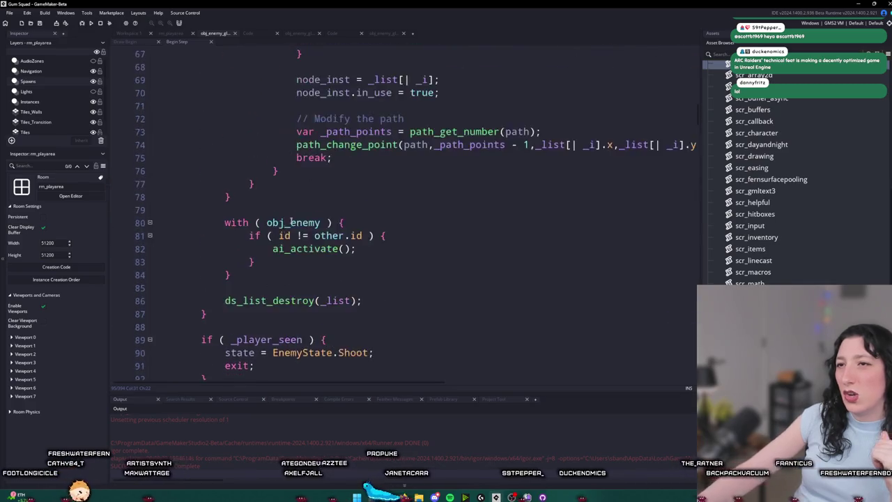
{"action": "scroll", "coordinate": [305, 168], "scroll_direction": "up", "scroll_amount": 9}
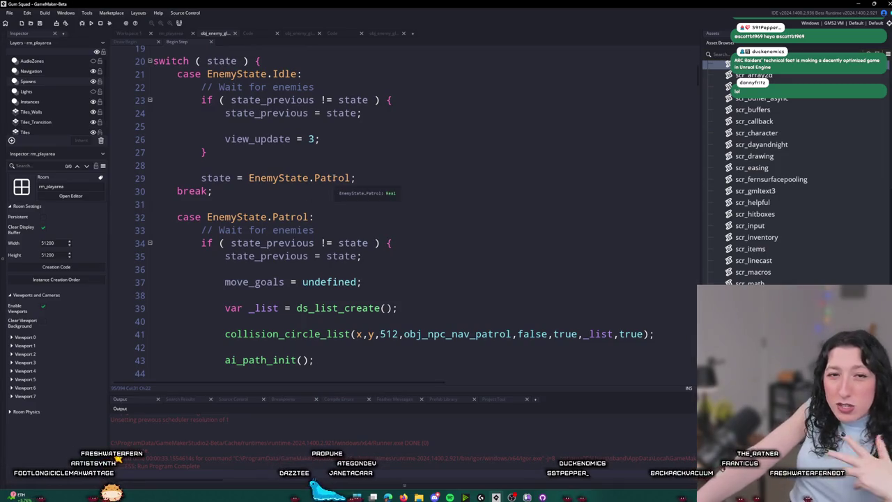
{"action": "scroll", "coordinate": [277, 188], "scroll_direction": "down", "scroll_amount": 1}
{"action": "scroll", "coordinate": [392, 224], "scroll_direction": "up", "scroll_amount": 1}
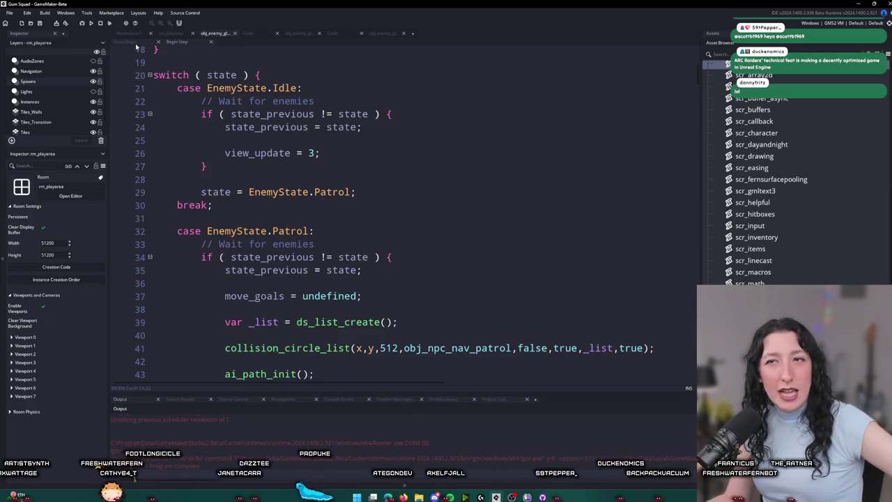
{"action": "left_click", "coordinate": [129, 32]}
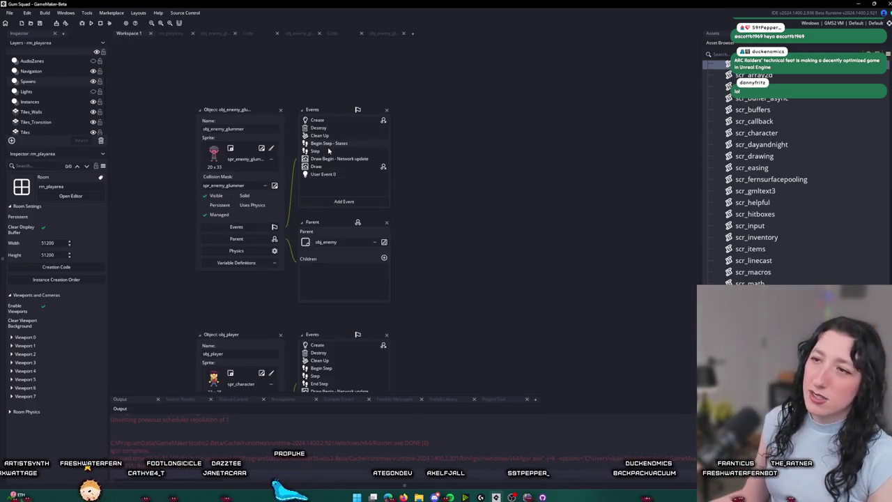
{"action": "left_click", "coordinate": [329, 150]}
{"action": "left_click", "coordinate": [129, 34]}
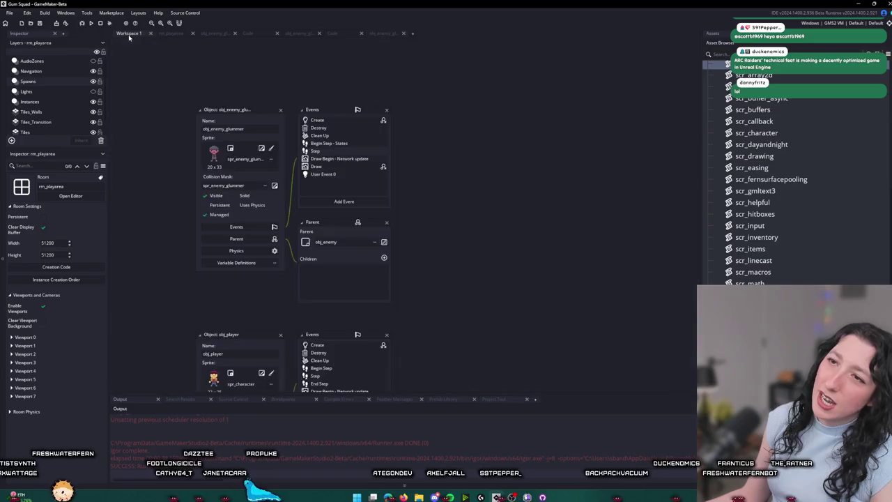
{"action": "left_click", "coordinate": [325, 150]}
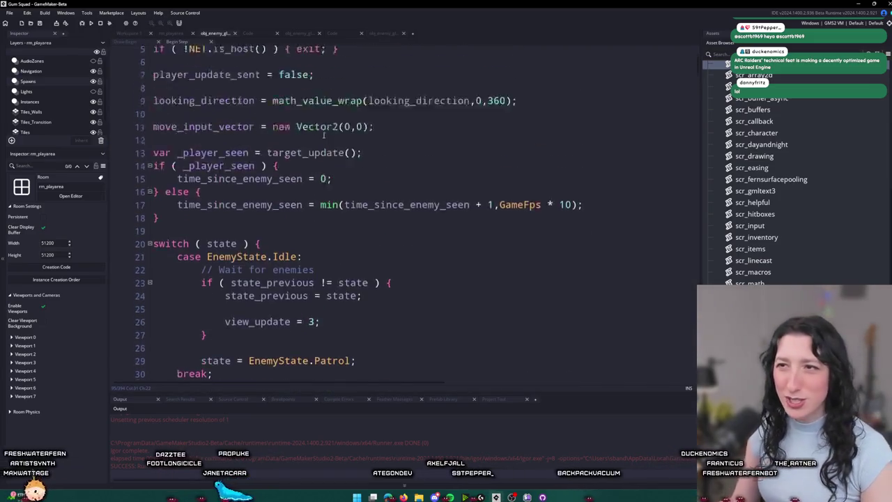
Step: Add a // comment line after the is_host check and review the code below
{"action": "scroll", "coordinate": [323, 136], "scroll_direction": "up", "scroll_amount": 2}
{"action": "left_click", "coordinate": [397, 115]}
{"action": "key", "text": "Return"}
{"action": "key", "text": "Return"}
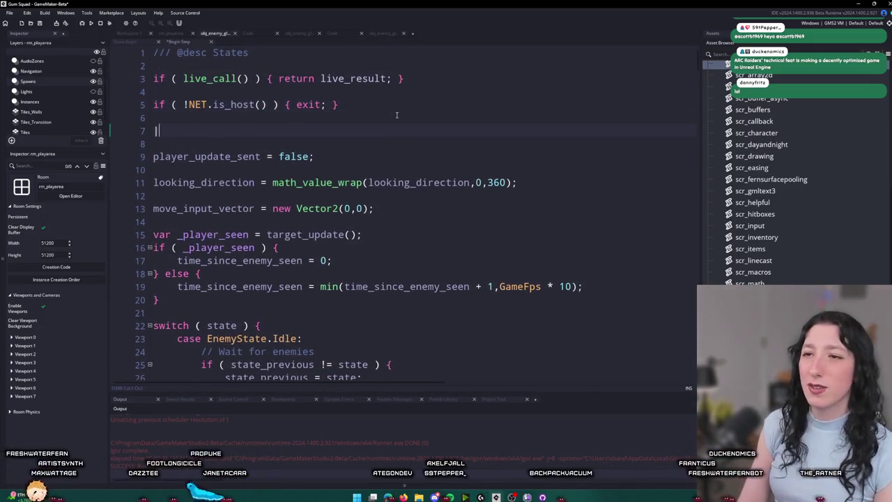
{"action": "type", "text": "//"}
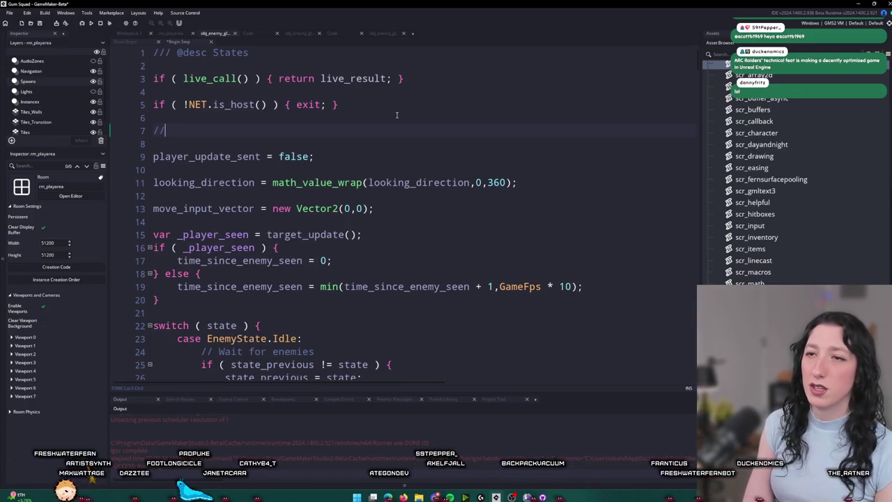
{"action": "mouse_move", "coordinate": [153, 143]}
{"action": "left_mouse_down"}
{"action": "mouse_move", "coordinate": [516, 171]}
{"action": "mouse_move", "coordinate": [230, 376]}
{"action": "mouse_move", "coordinate": [306, 380]}
{"action": "left_mouse_up"}
{"action": "left_click", "coordinate": [313, 342]}
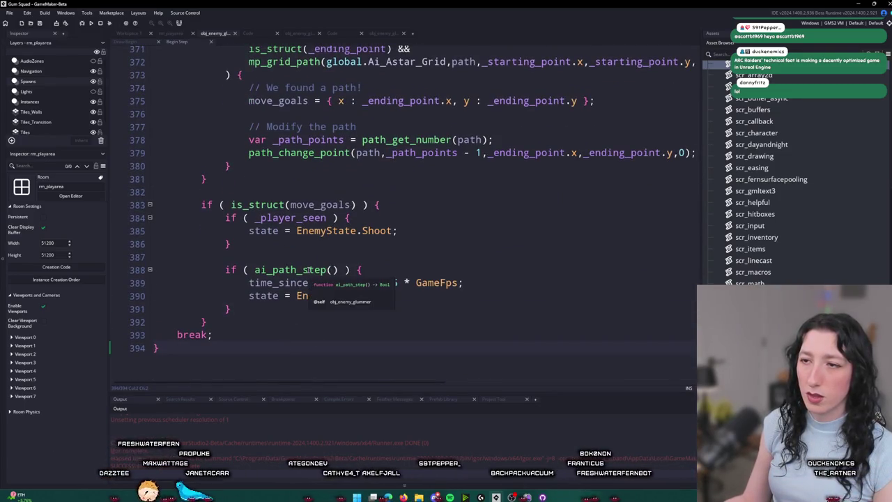
Step: Jump to ai_path_step in scr_ai and add blank lines before return false
{"action": "middle_click", "coordinate": [308, 270]}
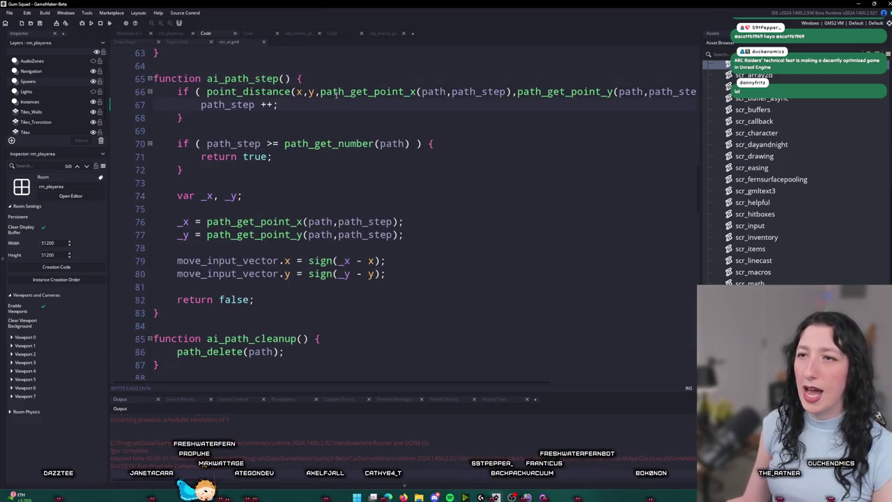
{"action": "left_click", "coordinate": [430, 235]}
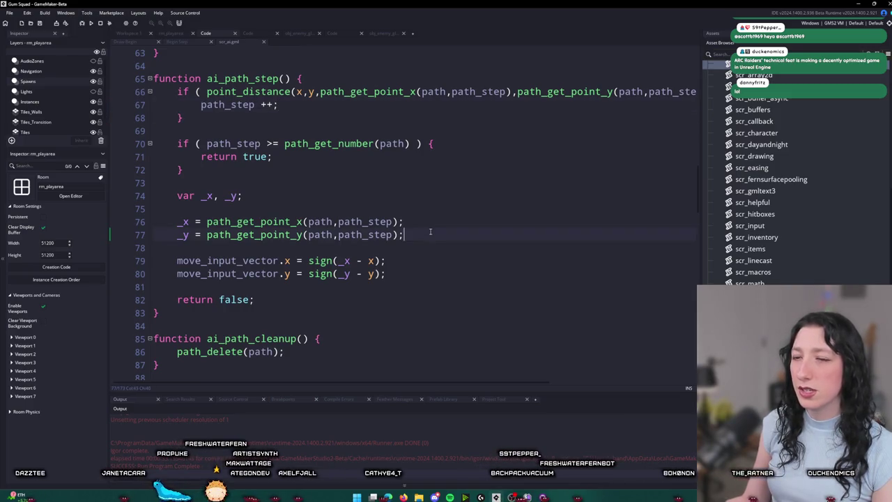
{"action": "left_click", "coordinate": [422, 274]}
{"action": "key", "text": "Return"}
{"action": "key", "text": "Return"}
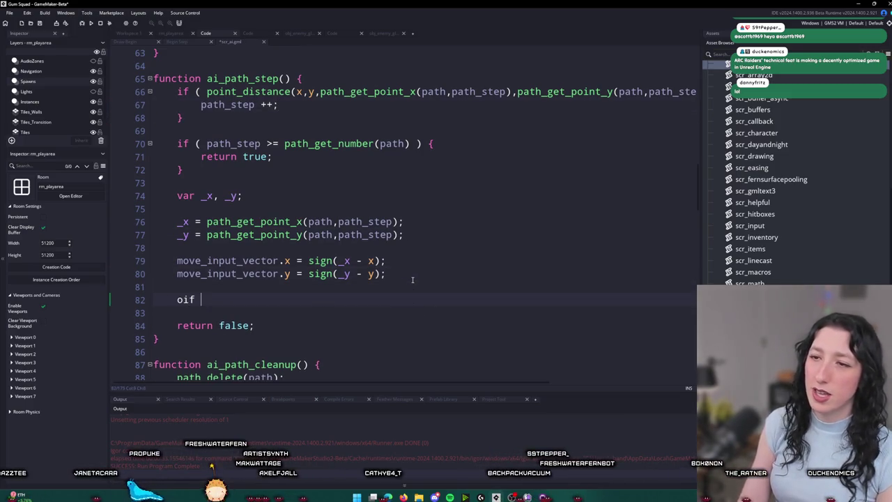
Step: Discard the false start and type a place_meeting obj_enemy line above the x movement line
{"action": "key", "text": "BackSpace"}
{"action": "key", "text": "BackSpace"}
{"action": "type", "text": "if ("}
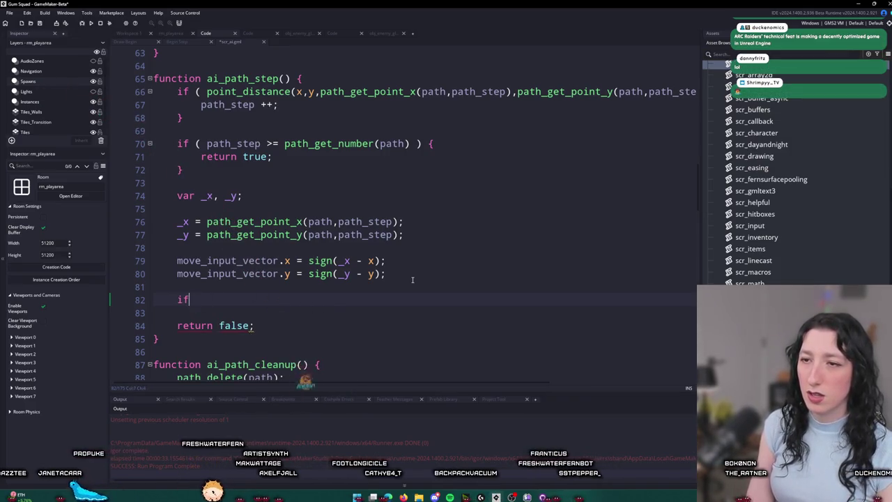
{"action": "key", "text": "BackSpace"}
{"action": "key", "text": "BackSpace"}
{"action": "key", "text": "BackSpace"}
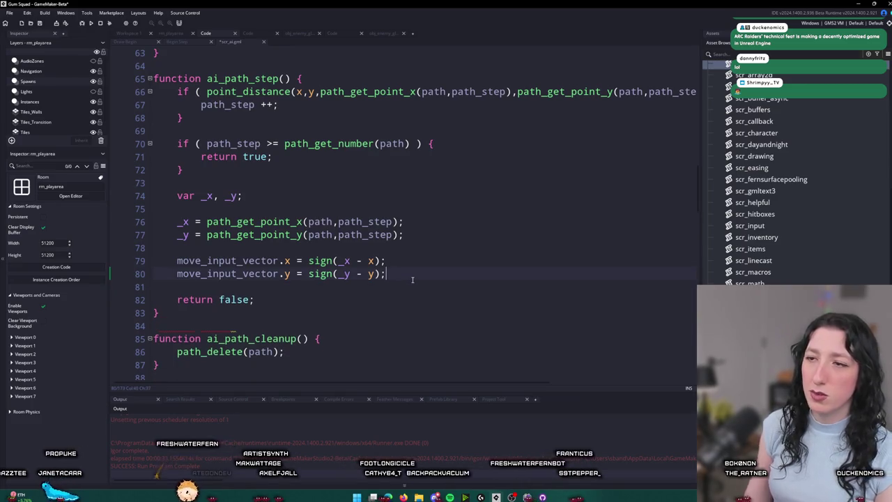
{"action": "left_click", "coordinate": [366, 221]}
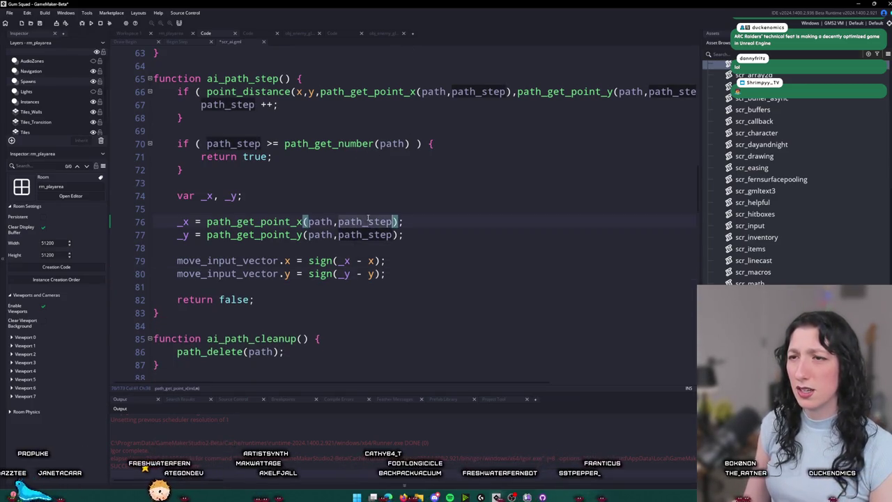
{"action": "left_click", "coordinate": [325, 253]}
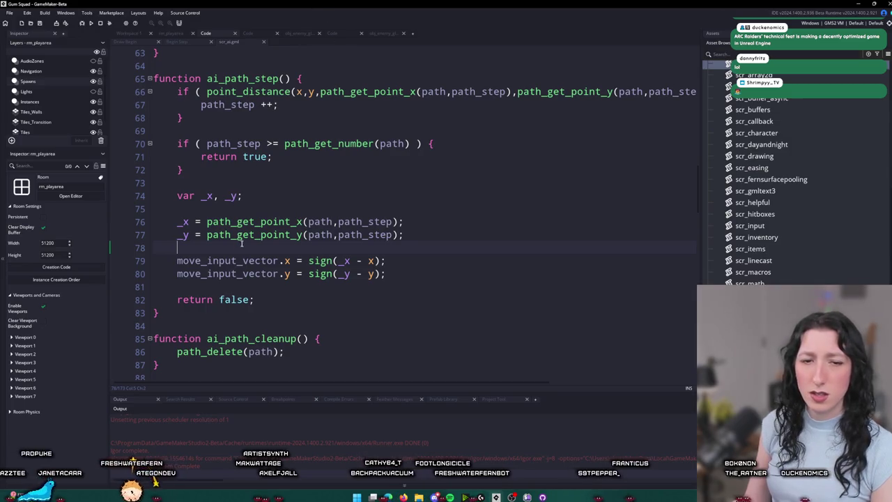
{"action": "left_click", "coordinate": [390, 262]}
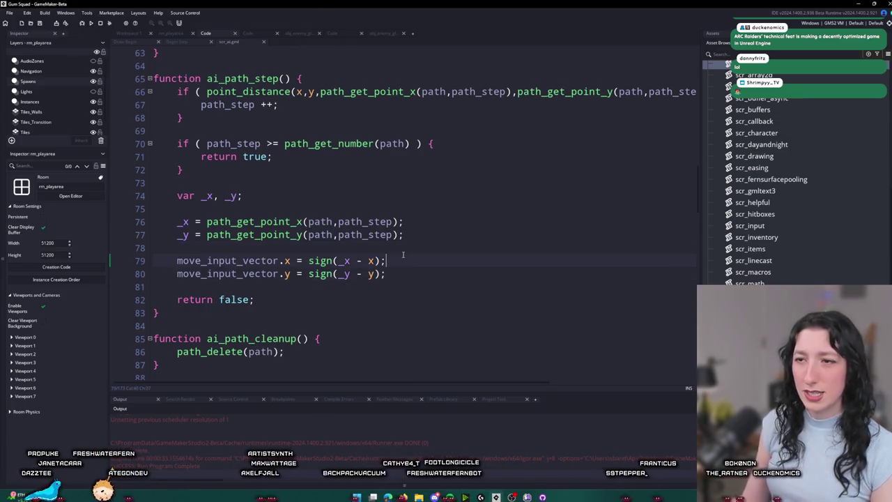
{"action": "key", "text": "Home"}
{"action": "key", "text": "Return"}
{"action": "key", "text": "Up"}
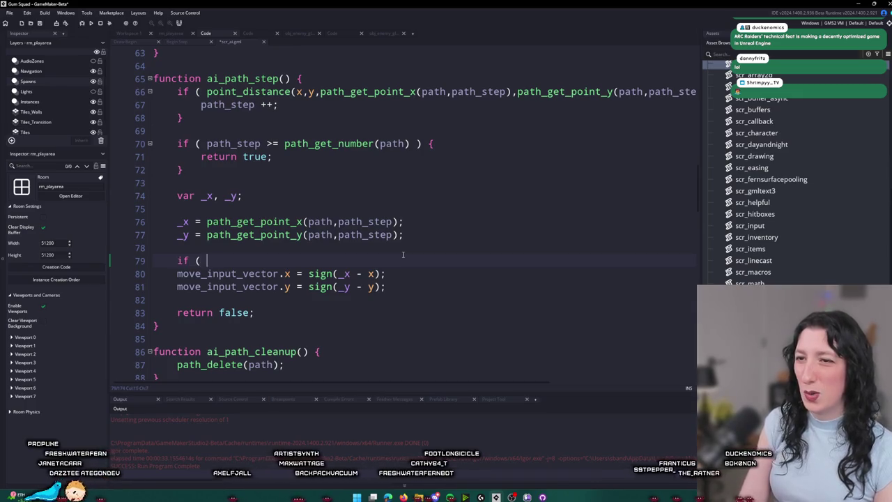
{"action": "type", "text": "place_meetingk"}
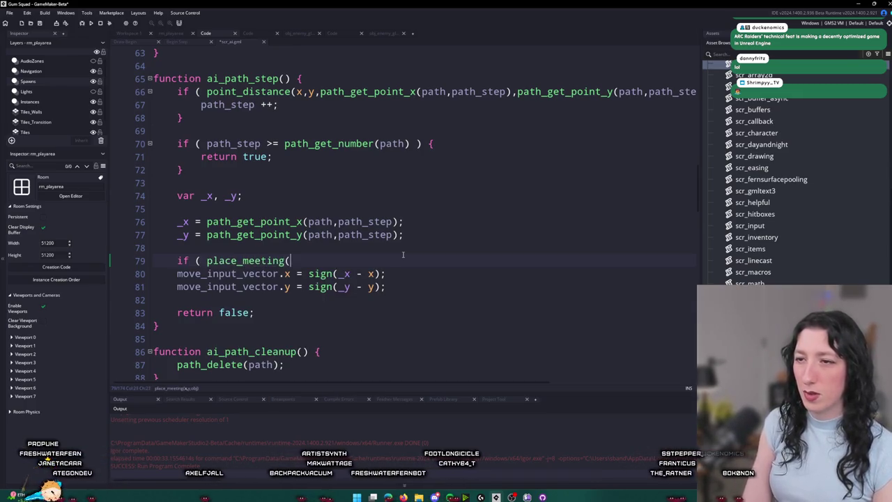
{"action": "type", "text": "obj_enemyu"}
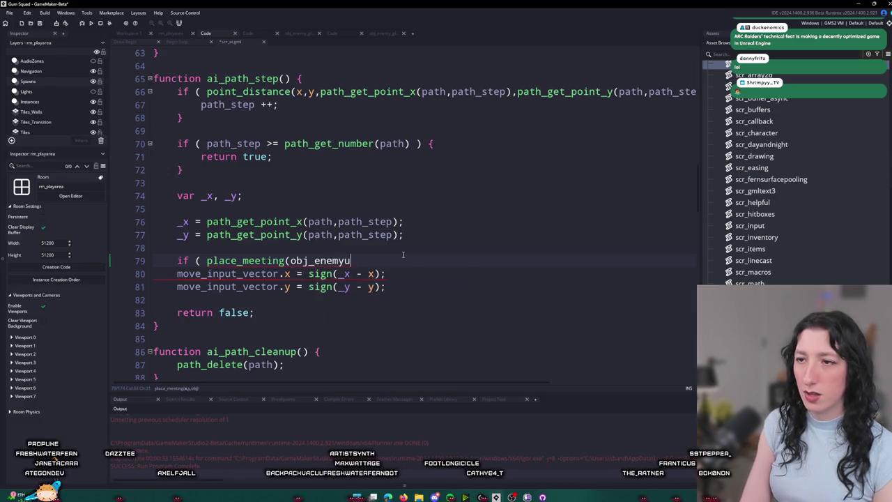
{"action": "key", "text": "BackSpace"}
{"action": "type", "text": "i"}
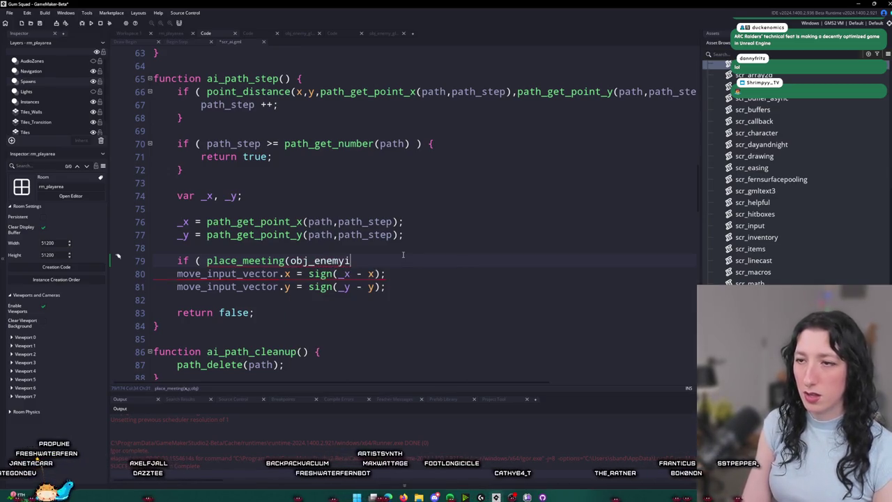
{"action": "type", "text": ");"}
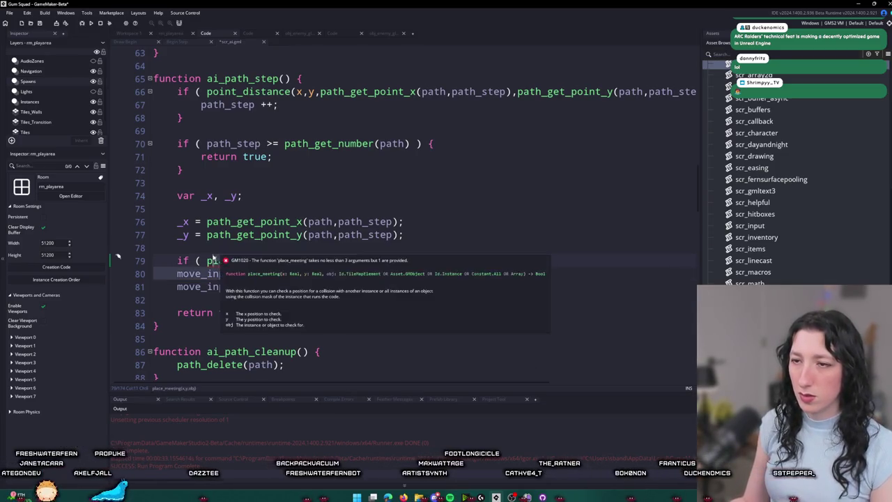
Step: Move the place_meeting line to line 82 below the y movement line and save scr_ai
{"action": "left_click", "coordinate": [206, 261]}
{"action": "key", "text": "shift+Down"}
{"action": "key", "text": "ctrl+x"}
{"action": "left_click", "coordinate": [401, 257]}
{"action": "key", "text": "Return"}
{"action": "key", "text": "ctrl+v"}
{"action": "key", "text": "ctrl+z"}
{"action": "key", "text": "ctrl+z"}
{"action": "left_click", "coordinate": [438, 276]}
{"action": "key", "text": "Return"}
{"action": "key", "text": "Return"}
{"action": "key", "text": "ctrl+v"}
{"action": "key", "text": "ctrl+s"}
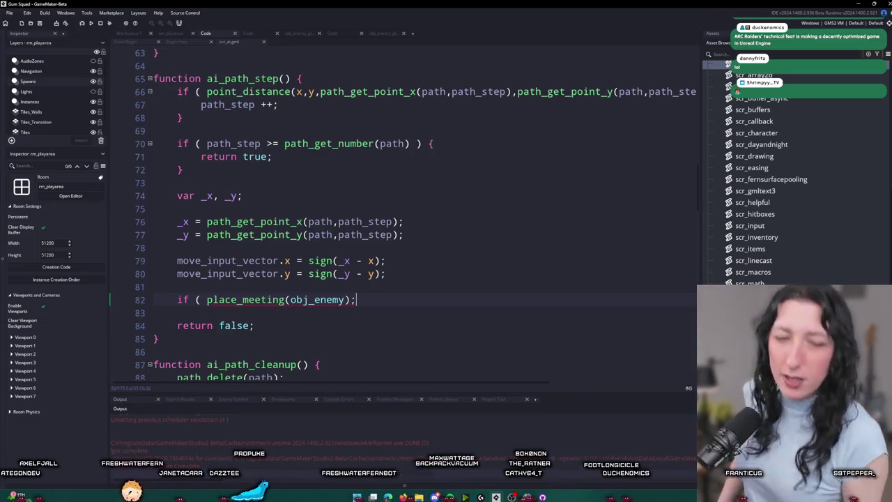
Step: Turn it into an if ( place_meeting(...) ) { } block with an empty body
{"action": "left_click", "coordinate": [328, 300]}
{"action": "scroll", "coordinate": [118, 296], "scroll_direction": "down", "scroll_amount": 1}
{"action": "left_click", "coordinate": [363, 272]}
{"action": "left_click", "coordinate": [350, 271]}
{"action": "type", "text": ") {"}
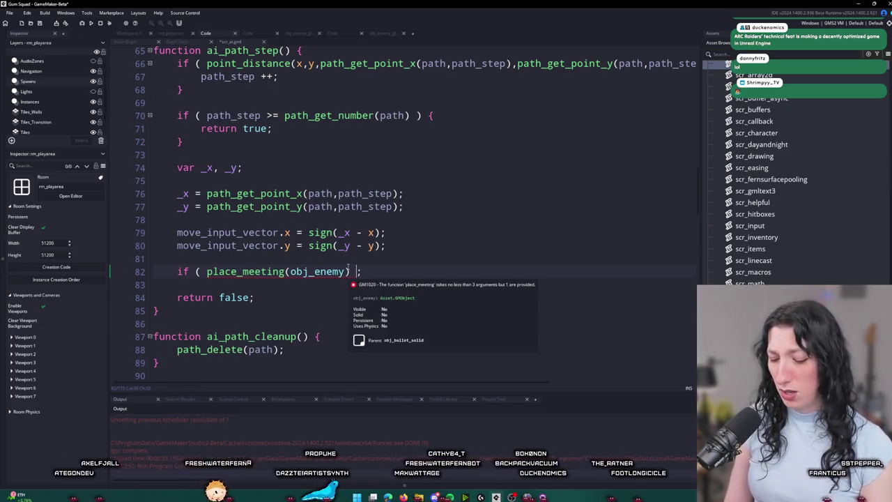
{"action": "key", "text": "Return"}
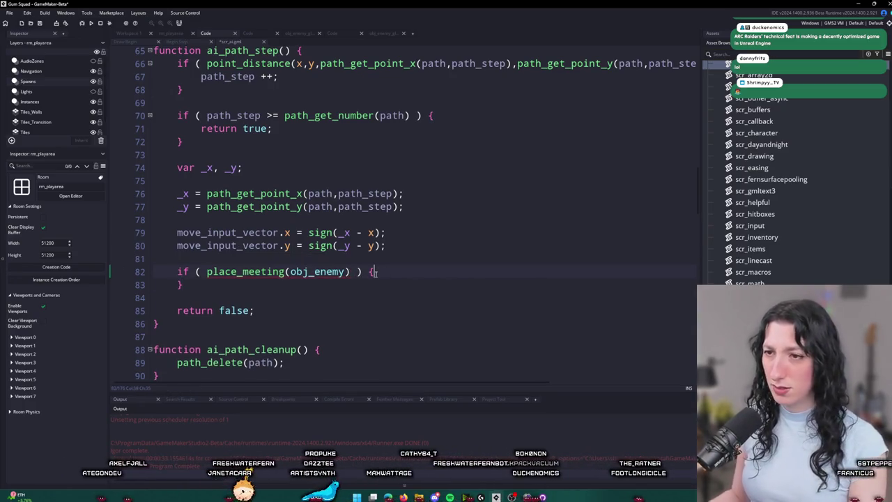
{"action": "left_click", "coordinate": [376, 272]}
{"action": "key", "text": "Return"}
{"action": "left_click", "coordinate": [290, 271]}
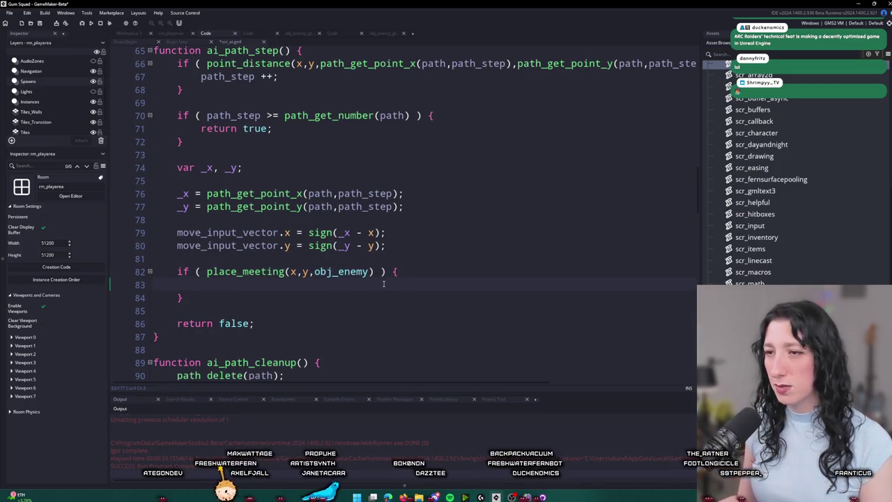
Step: Replace the if keyword with while so the place_meeting check becomes a loop
{"action": "double_click", "coordinate": [178, 272]}
{"action": "type", "text": "whilek"}
{"action": "key", "text": "BackSpace"}
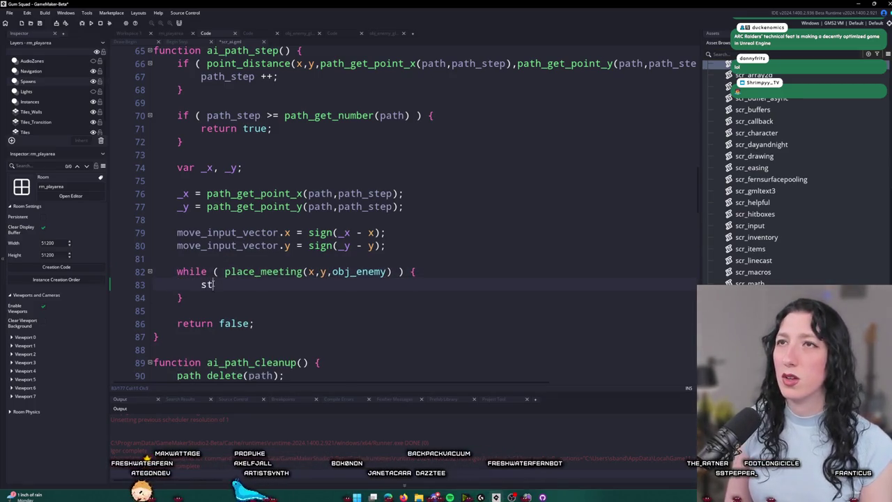
{"action": "type", "text": "a"}
{"action": "key", "text": "BackSpace"}
{"action": "key", "text": "BackSpace"}
{"action": "key", "text": "BackSpace"}
{"action": "type", "text": "s"}
{"action": "key", "text": "BackSpace"}
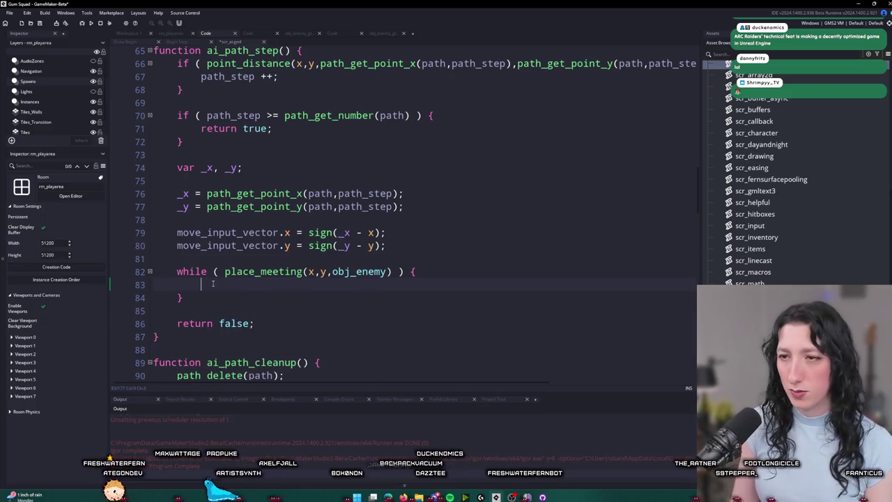
Step: Write a braced for-loop over _y from 1 to under 8, and paste an indented copy inside it
{"action": "type", "text": "for ( var _y = 1; _y < "}
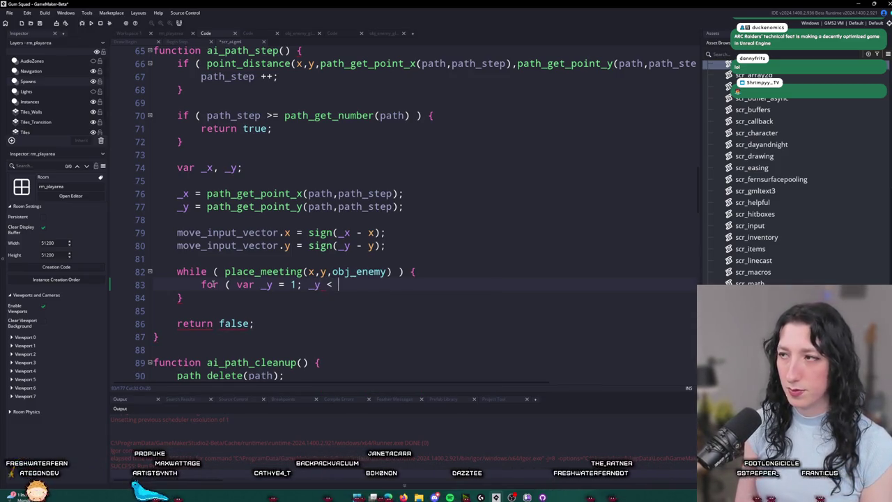
{"action": "type", "text": "8; ++ _y; ) {"}
{"action": "key", "text": "Return"}
{"action": "type", "text": "}"}
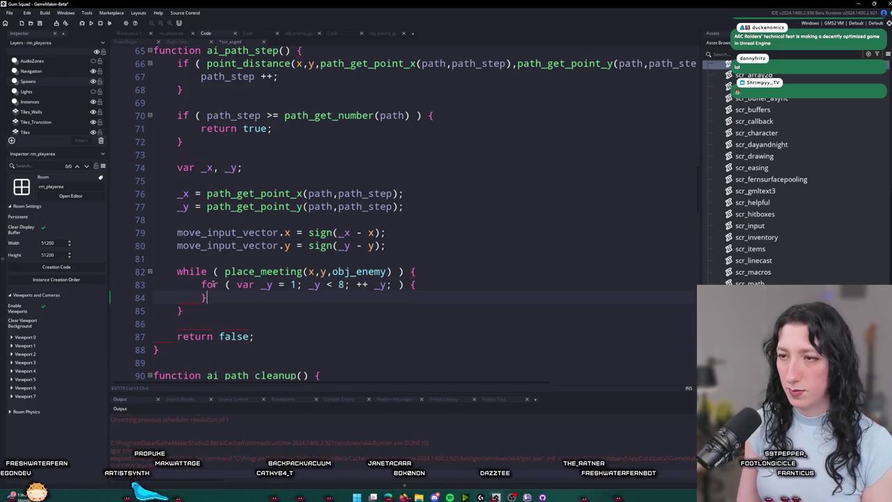
{"action": "key", "text": "ctrl+v"}
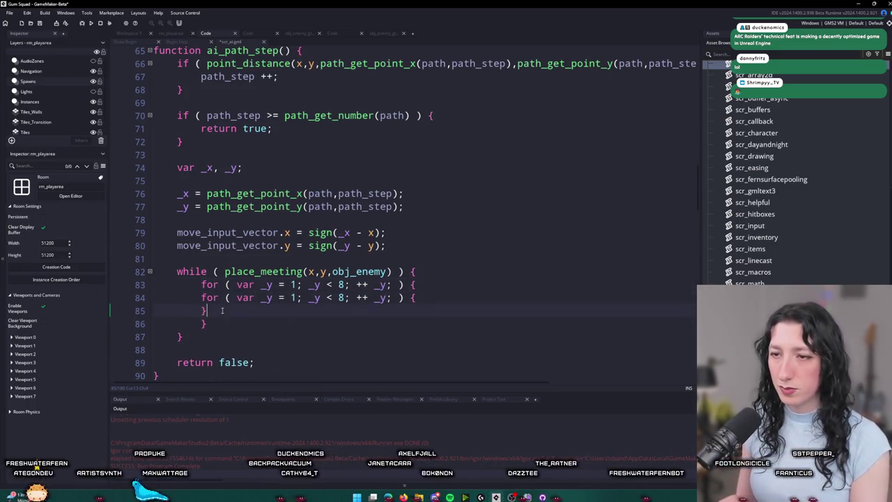
{"action": "key", "text": "shift+Up"}
{"action": "key", "text": "Tab"}
Step: Rename the inner loop's three _y variables to _x and open an empty line inside it
{"action": "left_click", "coordinate": [292, 298]}
{"action": "double_click", "coordinate": [291, 298]}
{"action": "type", "text": "_x"}
{"action": "double_click", "coordinate": [340, 298]}
{"action": "type", "text": "_x"}
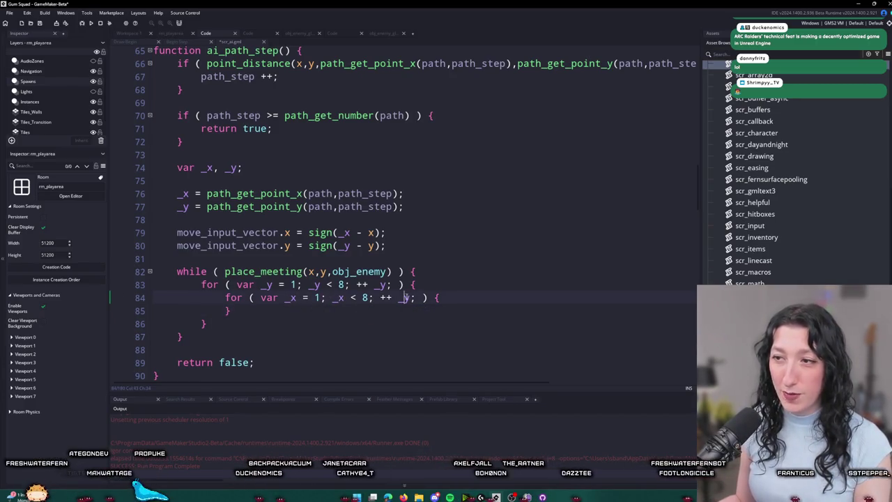
{"action": "double_click", "coordinate": [404, 298]}
{"action": "type", "text": "_x"}
{"action": "left_click", "coordinate": [453, 298]}
{"action": "key", "text": "Return"}
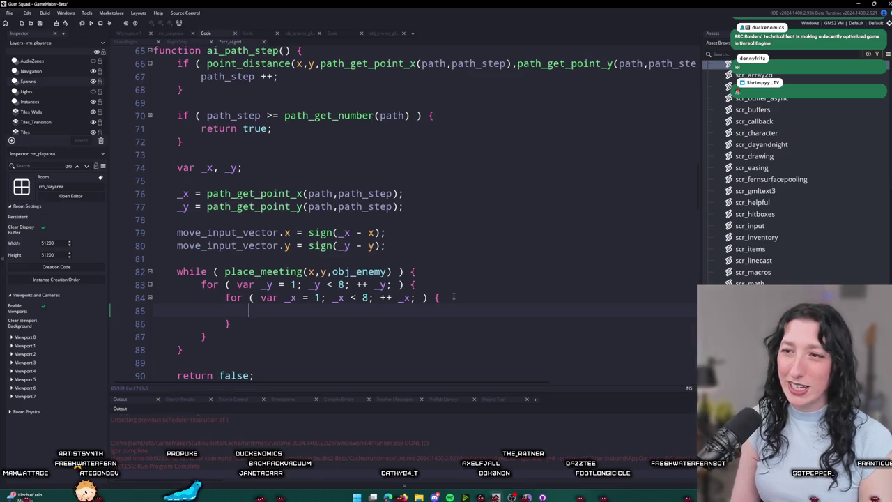
{"action": "type", "text": "i"}
{"action": "key", "text": "BackSpace"}
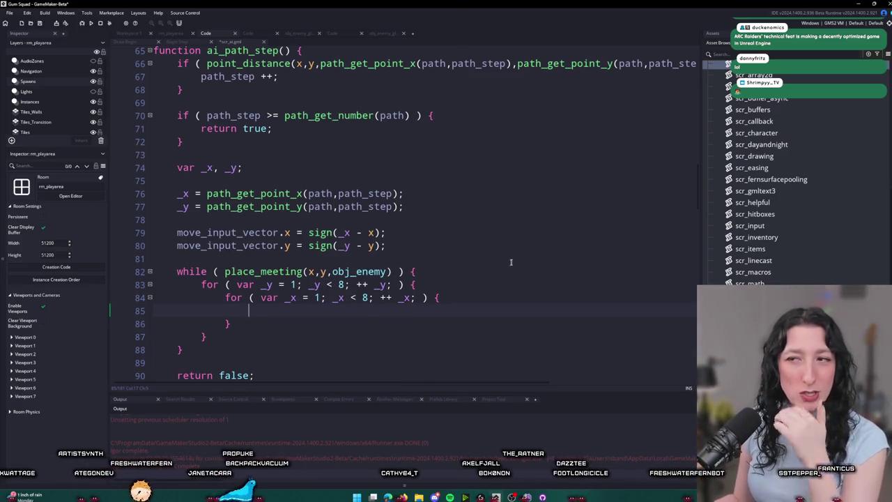
Step: Insert a line calling ai_path_find_starting_point via autocomplete and jump to its definition
{"action": "key", "text": "Return"}
{"action": "type", "text": "var "}
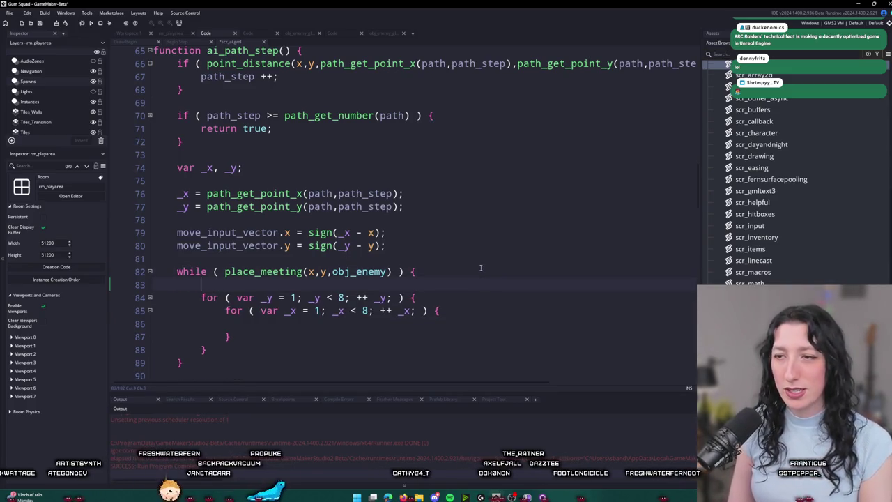
{"action": "type", "text": "starting"}
{"action": "key", "text": "Return"}
{"action": "key", "text": "F12"}
Step: Locate the _dist for-loop (4 to under 64, step 4) in ai_path_find_starting_point
{"action": "scroll", "coordinate": [424, 239], "scroll_direction": "down", "scroll_amount": 5}
{"action": "scroll", "coordinate": [390, 209], "scroll_direction": "up", "scroll_amount": 6}
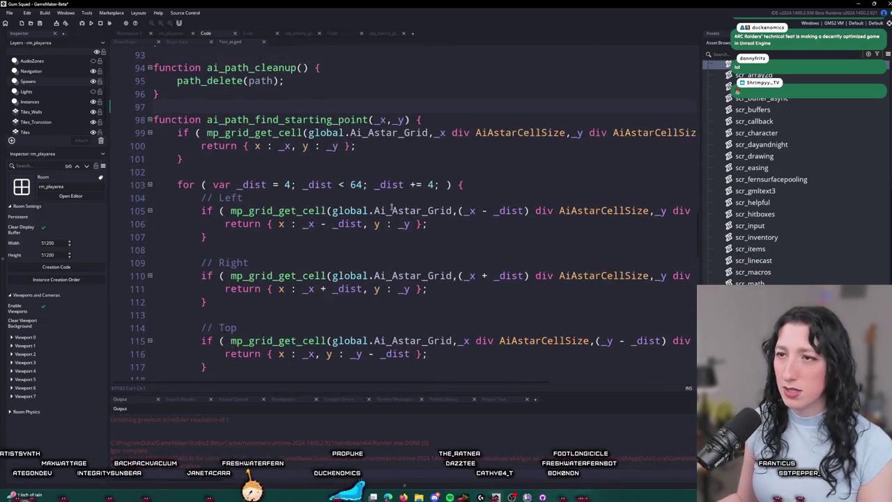
{"action": "left_click", "coordinate": [174, 184]}
{"action": "left_click", "coordinate": [222, 33]}
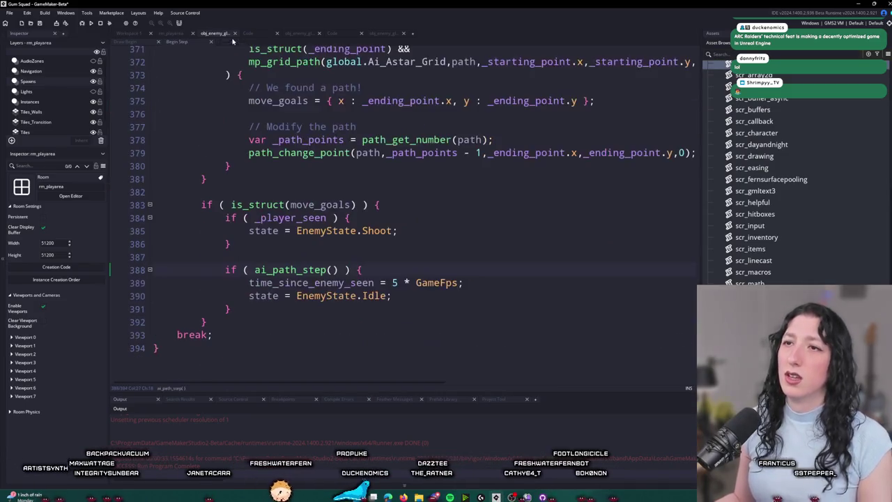
{"action": "key", "text": "Down"}
{"action": "key", "text": "Down"}
{"action": "key", "text": "Down"}
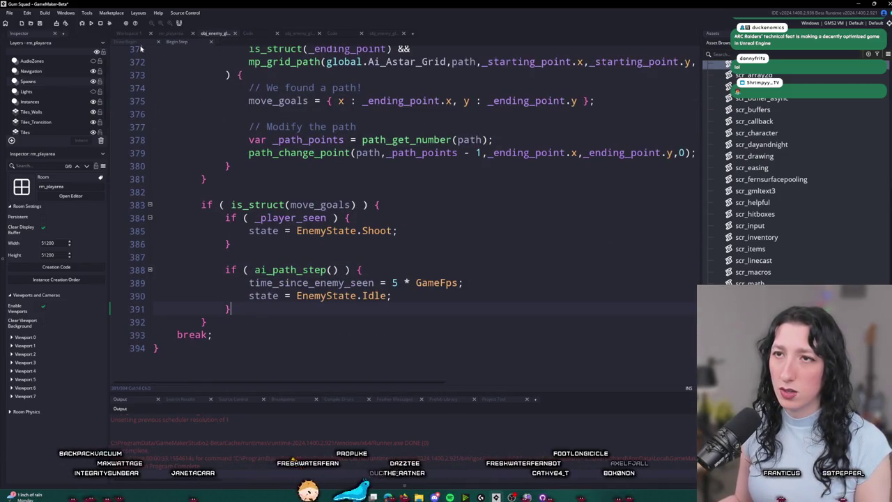
Step: Return to ai_path_step's while loop and paste the _dist loop over the nested _y/_x loops
{"action": "key", "text": "ctrl+Tab"}
{"action": "key", "text": "ctrl+Tab"}
{"action": "key", "text": "ctrl+Tab"}
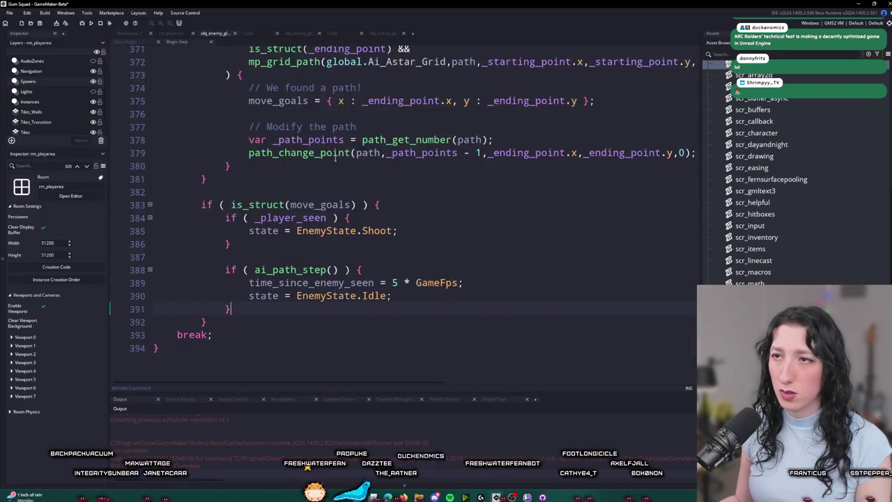
{"action": "scroll", "coordinate": [335, 155], "scroll_direction": "up", "scroll_amount": 20}
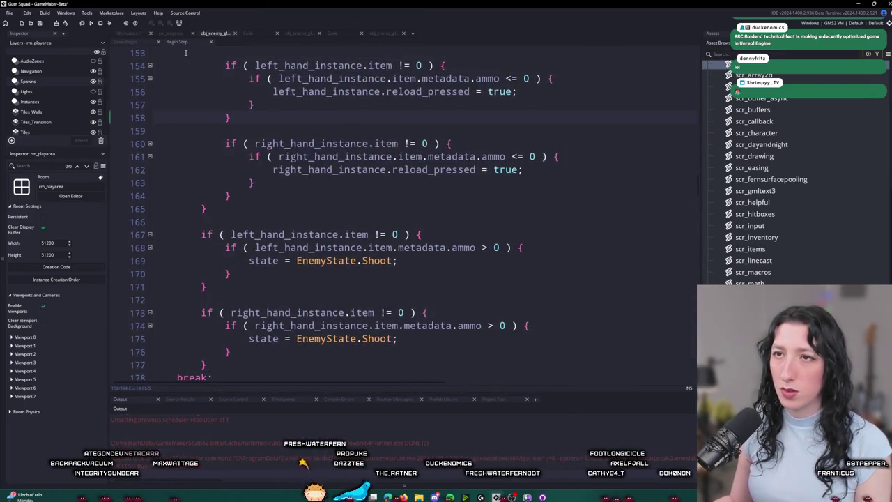
{"action": "key", "text": "ctrl+t"}
{"action": "type", "text": "ai_hear"}
{"action": "key", "text": "Return"}
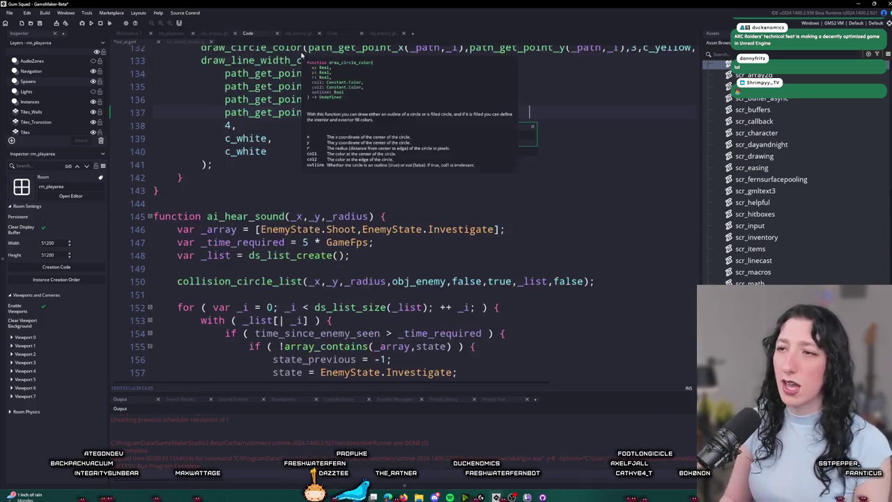
{"action": "key", "text": "alt+Left"}
{"action": "key", "text": "Return"}
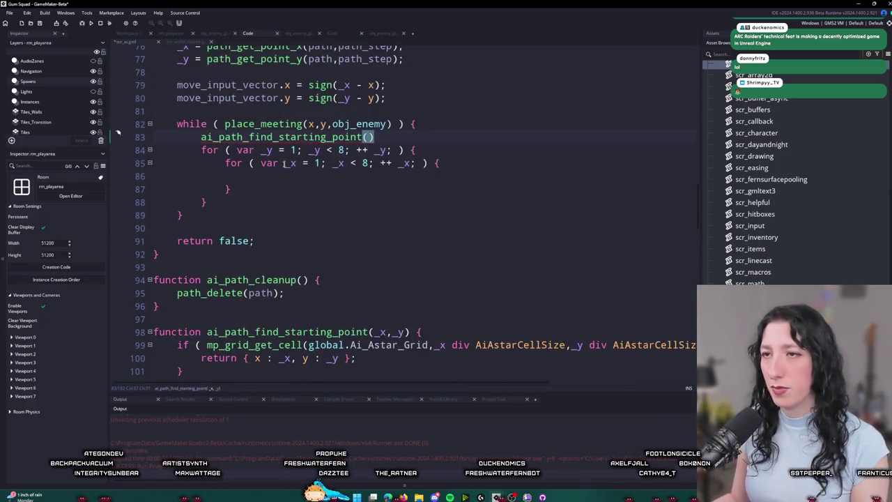
{"action": "left_click_drag", "start_coordinate": [206, 202], "coordinate": [200, 136]}
{"action": "key", "text": "ctrl+v"}
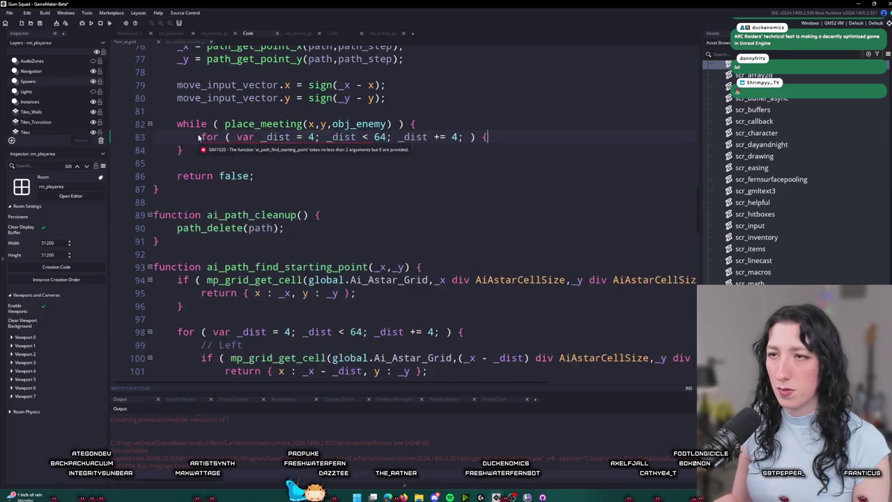
Step: Add an empty body line inside the _dist loop
{"action": "scroll", "coordinate": [383, 236], "scroll_direction": "up", "scroll_amount": 1}
{"action": "key", "text": "Return"}
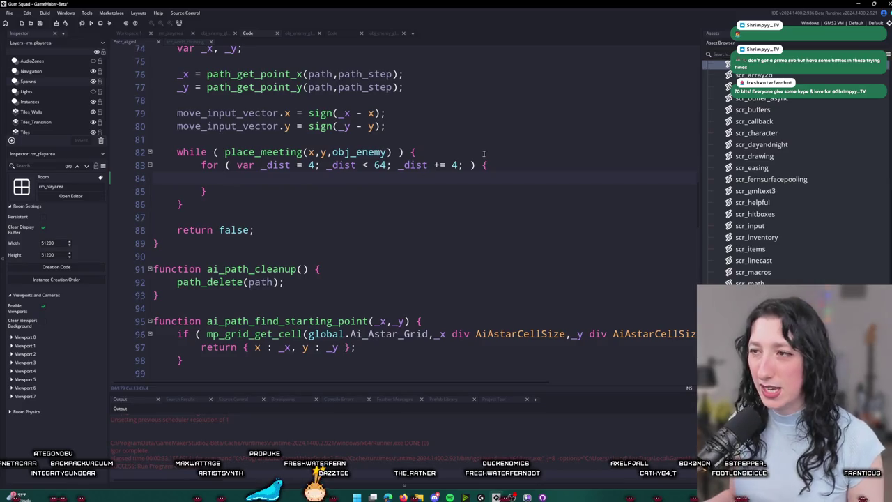
{"action": "key", "text": "ctrl+d"}
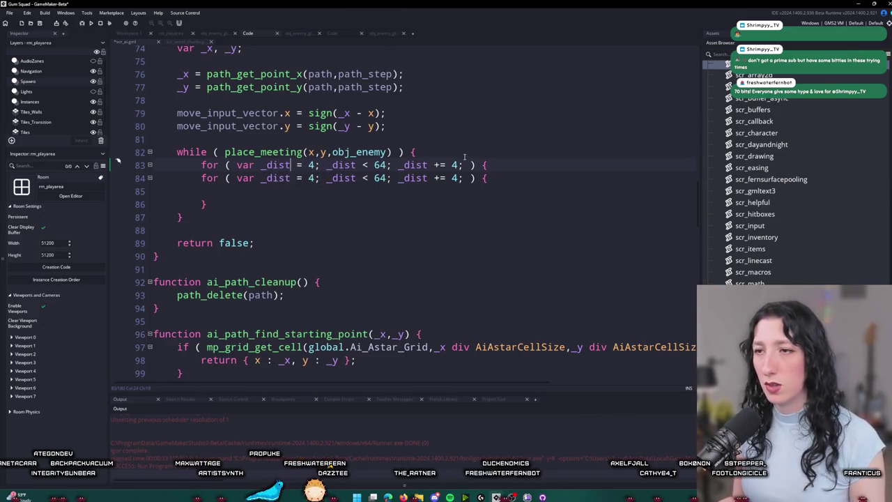
{"action": "key", "text": "ctrl+z"}
{"action": "key", "text": "Return"}
Step: Type a nested for-loop over _dir from 0 to under 360 in steps of 45
{"action": "type", "text": "for ( var _dis"}
{"action": "key", "text": "BackSpace"}
{"action": "type", "text": "r = 0; _dir < 360"}
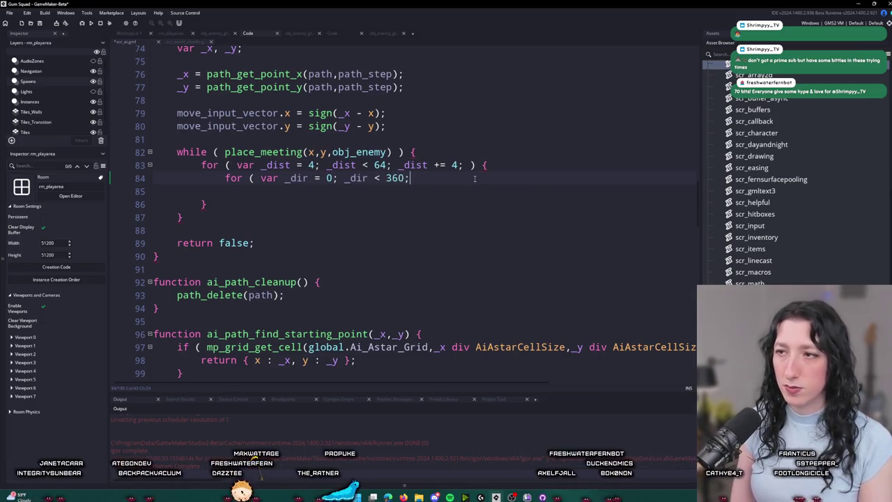
{"action": "type", "text": "; _d"}
{"action": "key", "text": "BackSpace"}
{"action": "key", "text": "BackSpace"}
{"action": "type", "text": "_dir +"}
{"action": "key", "text": "BackSpace"}
{"action": "type", "text": "= "}
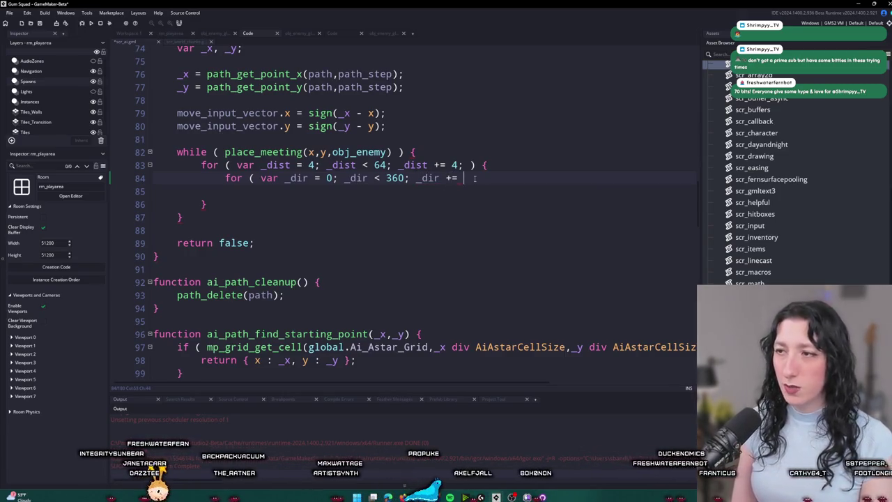
{"action": "type", "text": "30;"}
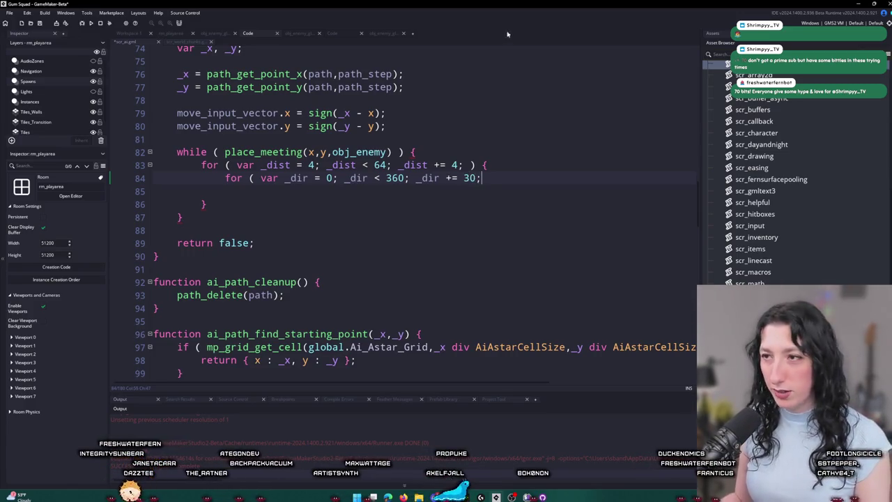
{"action": "left_click", "coordinate": [463, 178]}
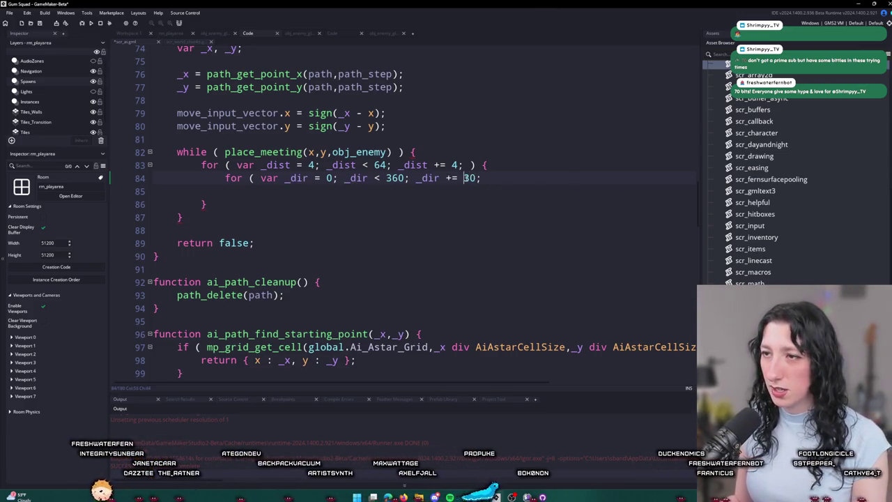
{"action": "key", "text": "Delete"}
{"action": "key", "text": "Delete"}
{"action": "type", "text": "45"}
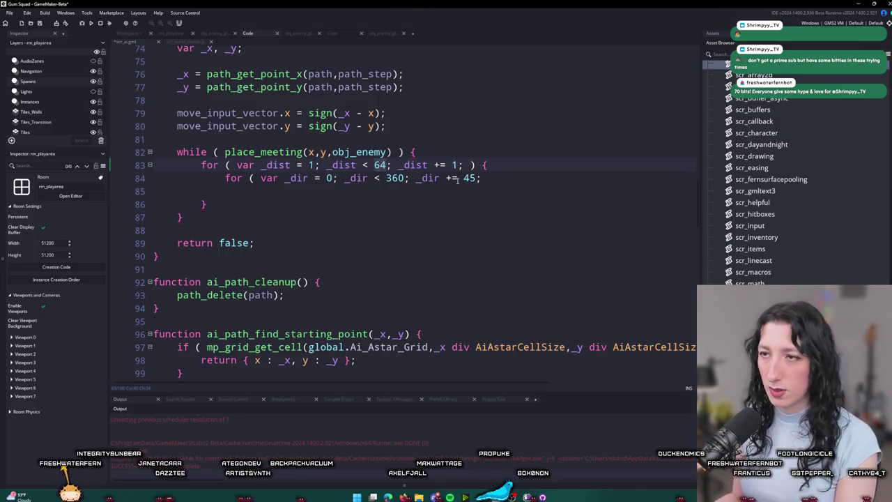
Step: Cap the _dist loop below 4 and give the _dir loop braces with an empty body line
{"action": "key", "text": "Left"}
{"action": "key", "text": "BackSpace"}
{"action": "left_click", "coordinate": [494, 179]}
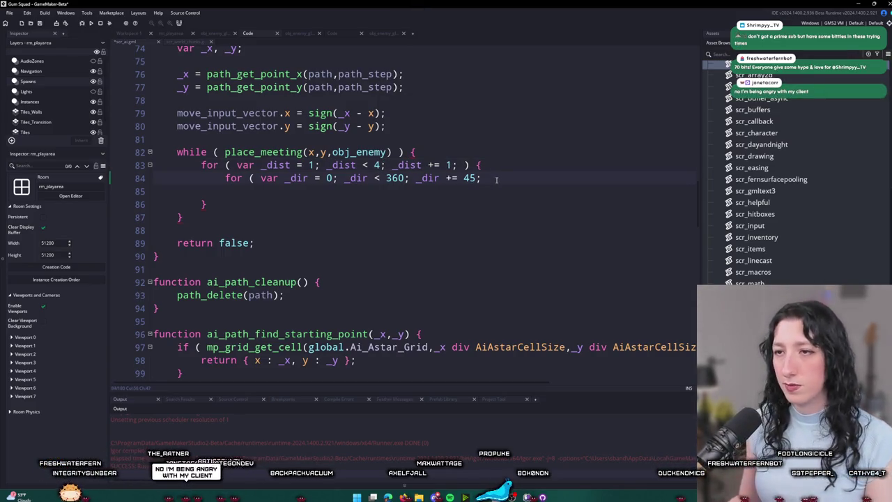
{"action": "type", "text": "{"}
{"action": "key", "text": "Return"}
{"action": "type", "text": "}"}
{"action": "key", "text": "Return"}
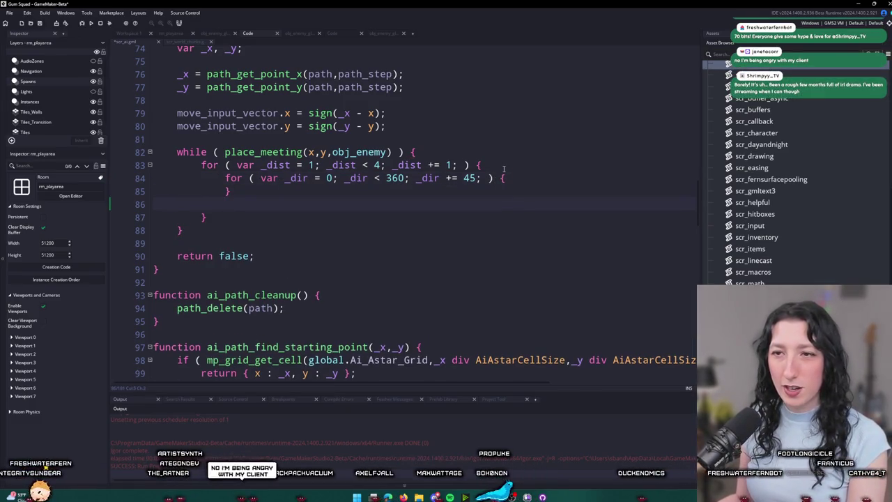
{"action": "key", "text": "BackSpace"}
{"action": "key", "text": "Left"}
{"action": "key", "text": "Return"}
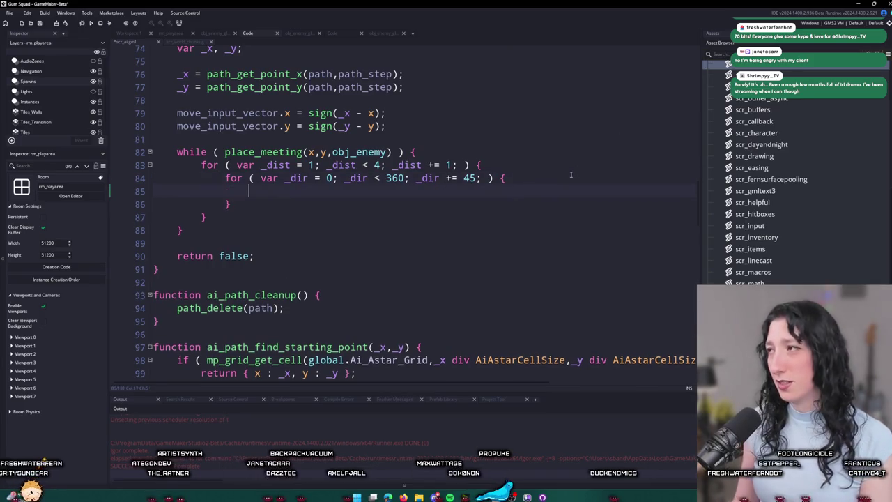
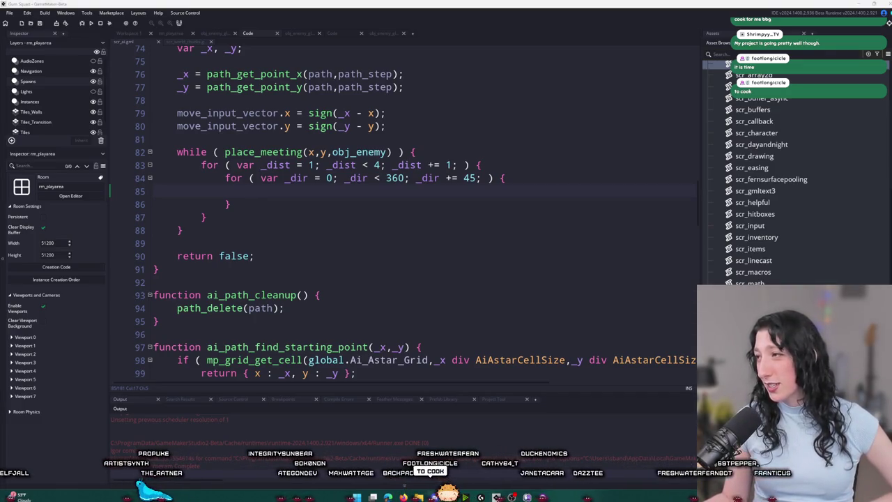
Step: Browse the steak-and-asparagus photos from Discord's #food channel full-screen, zooming in and out
{"action": "left_click", "coordinate": [434, 497]}
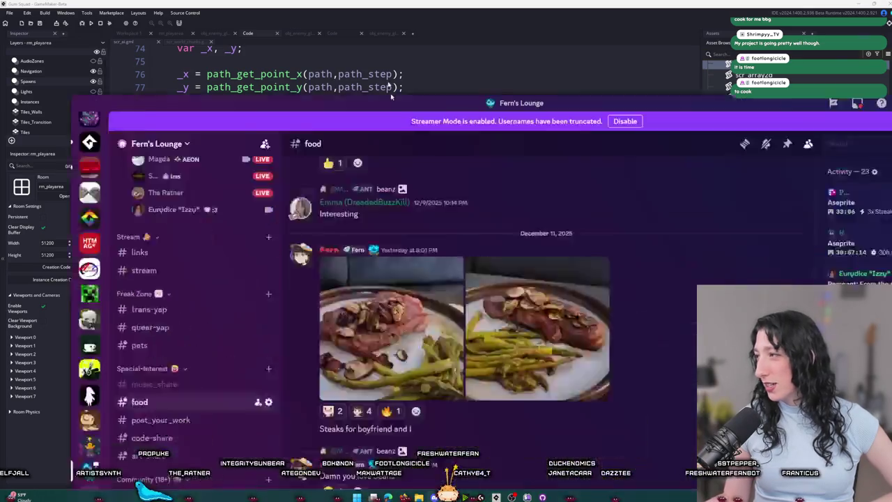
{"action": "left_click", "coordinate": [317, 233]}
{"action": "left_click", "coordinate": [388, 197]}
{"action": "left_click", "coordinate": [383, 199]}
{"action": "key", "text": "Right"}
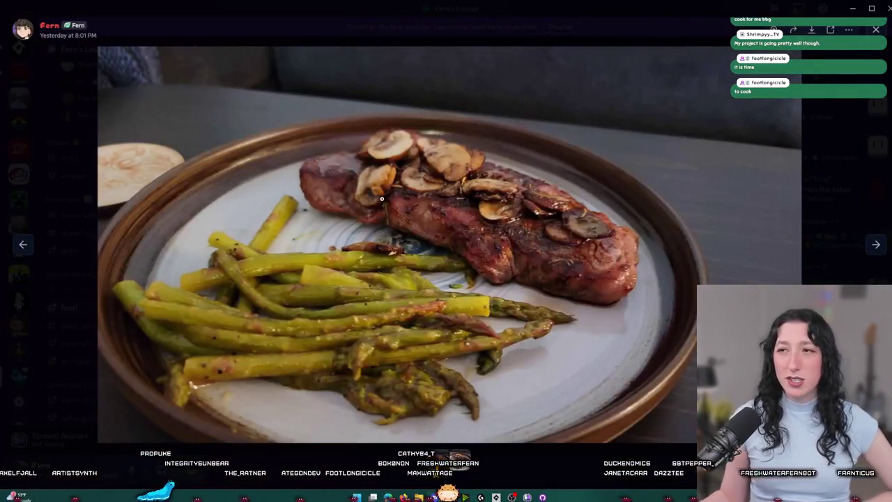
{"action": "left_click", "coordinate": [413, 195]}
{"action": "left_click", "coordinate": [489, 184]}
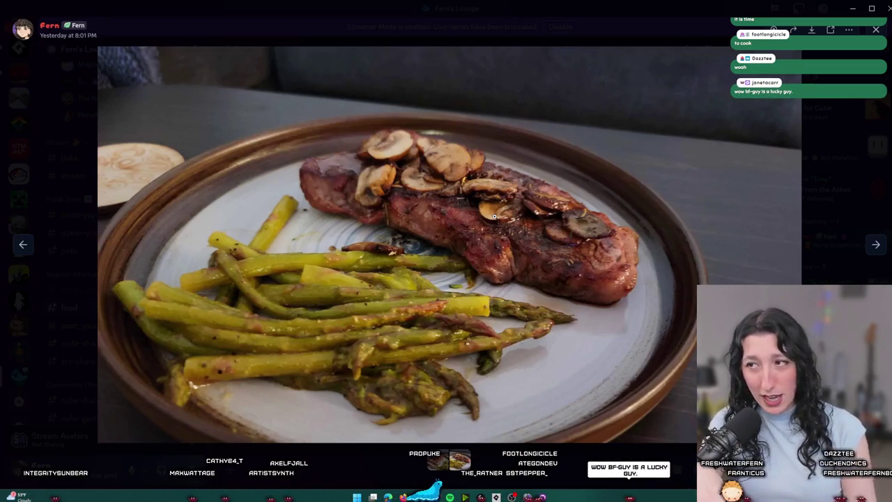
{"action": "key", "text": "Right"}
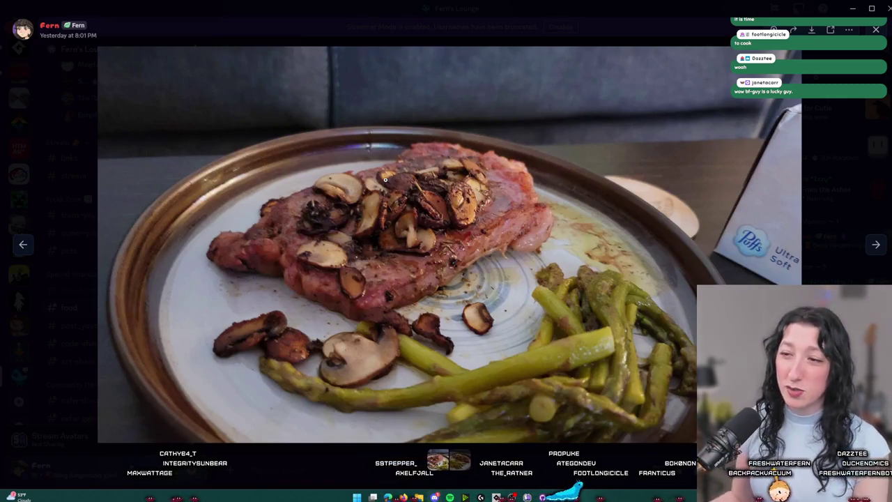
{"action": "key", "text": "Right"}
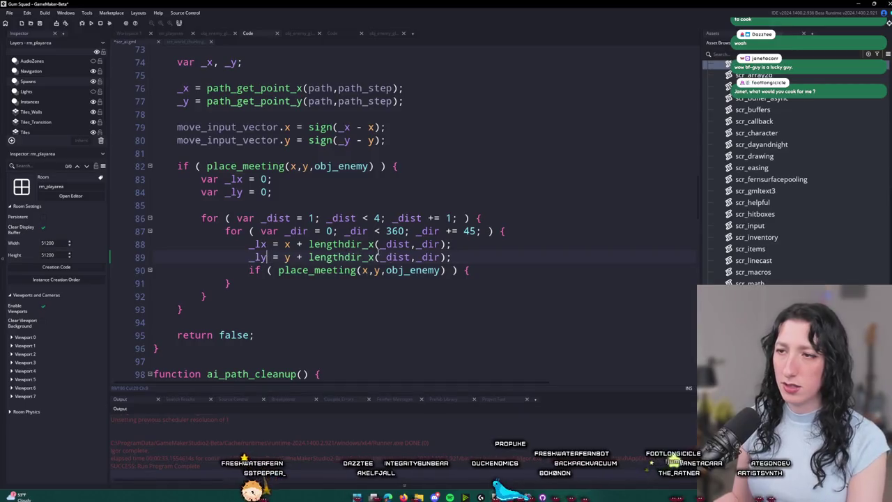
Step: Compute _ly with lengthdir_y and edit the check to !place_meeting(_lx,_ly,obj_enemy)
{"action": "key", "text": "BackSpace"}
{"action": "type", "text": "y = "}
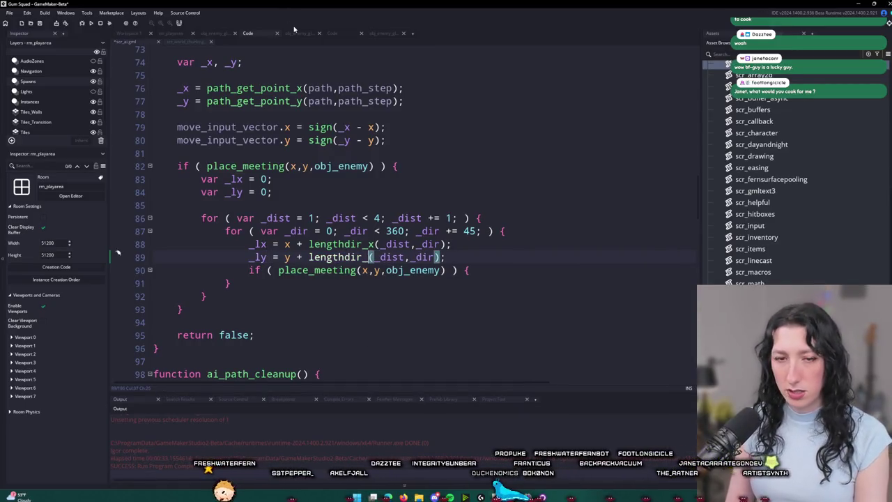
{"action": "type", "text": "y"}
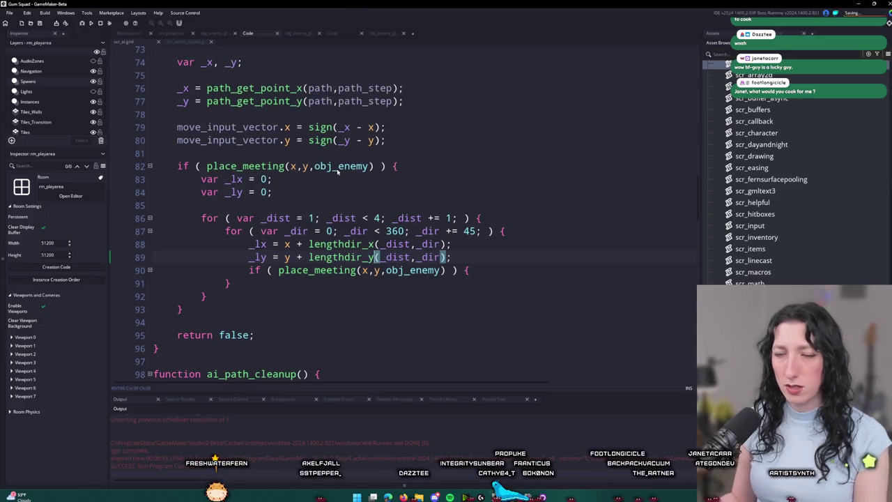
{"action": "left_click", "coordinate": [265, 244]}
{"action": "left_click", "coordinate": [363, 271]}
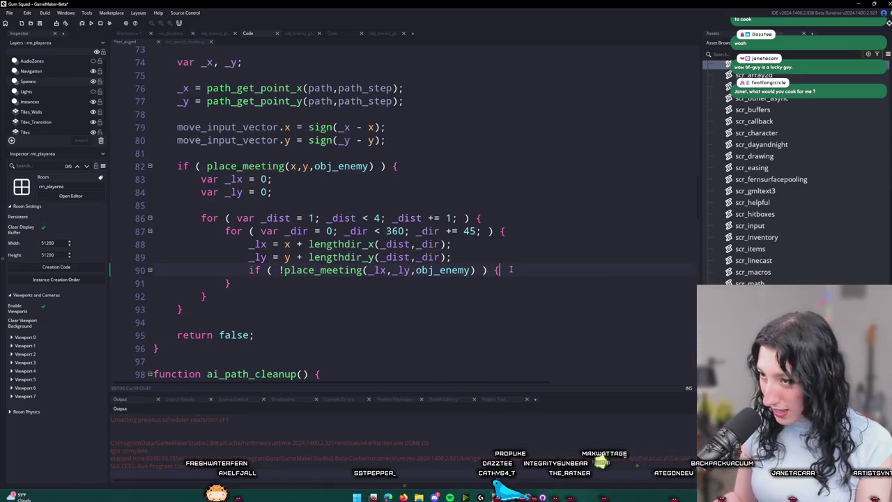
Step: In the free-spot branch, set x = _lx; y = _ly; and return false
{"action": "key", "text": "Return"}
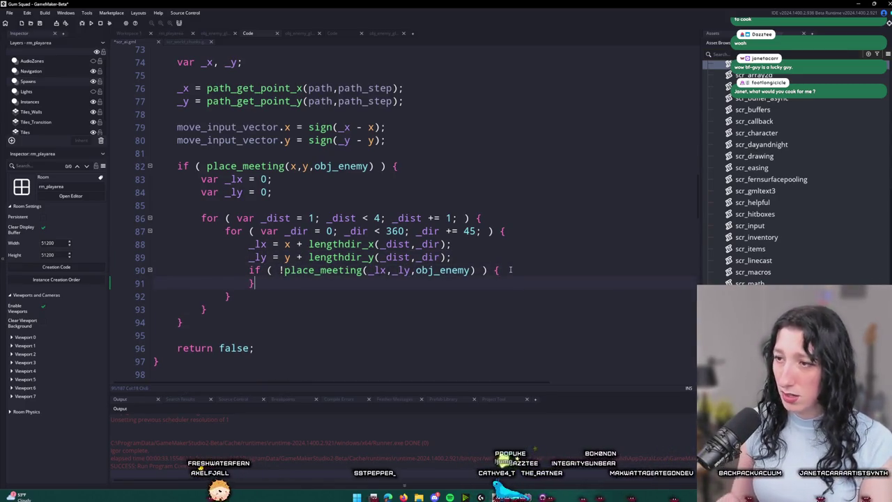
{"action": "key", "text": "Return"}
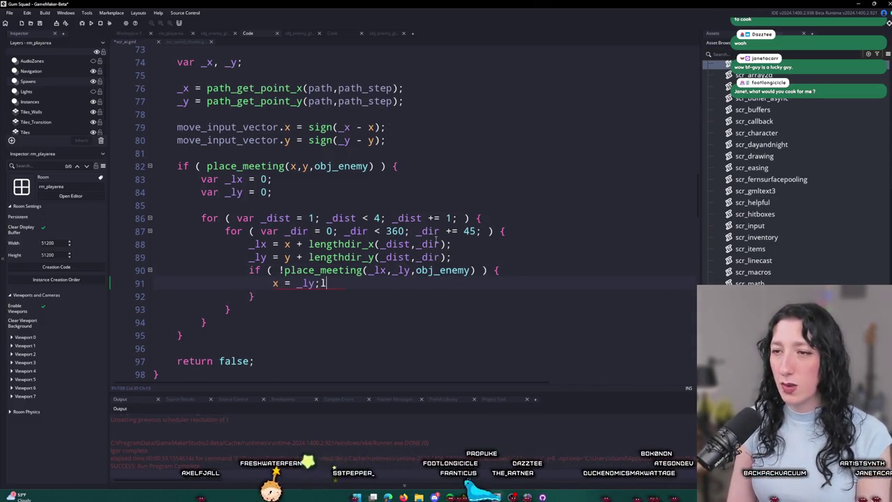
{"action": "key", "text": "BackSpace"}
{"action": "key", "text": "ctrl+d"}
{"action": "left_click", "coordinate": [311, 286]}
{"action": "type", "text": "x"}
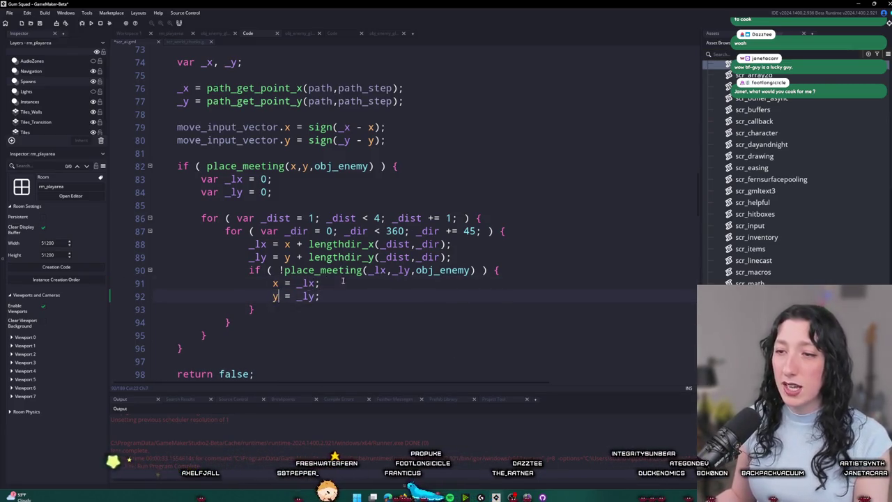
{"action": "scroll", "coordinate": [343, 295], "scroll_direction": "down", "scroll_amount": 1}
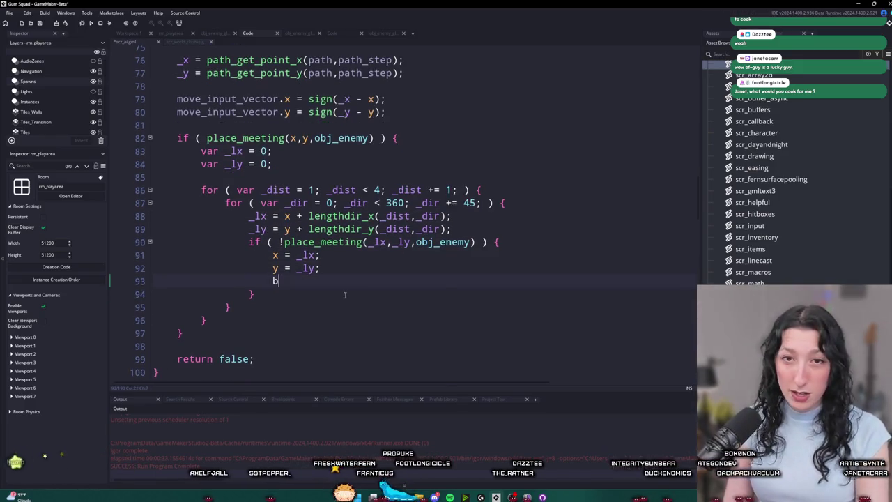
{"action": "type", "text": "rea"}
{"action": "key", "text": "BackSpace"}
{"action": "key", "text": "BackSpace"}
{"action": "key", "text": "BackSpace"}
{"action": "key", "text": "BackSpace"}
{"action": "type", "text": "return false;"}
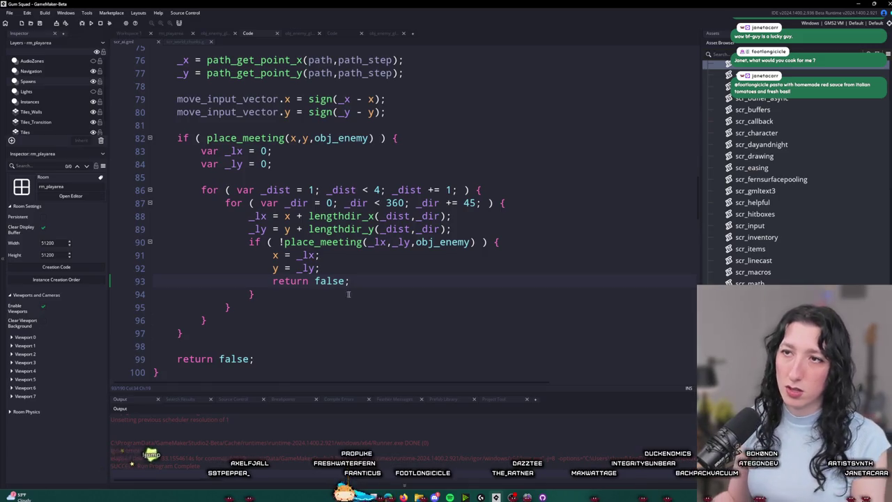
Step: Build and run the game with F5 to test the unstuck fix
{"action": "key", "text": "F5"}
{"action": "scroll", "coordinate": [348, 294], "scroll_direction": "down", "scroll_amount": 3}
{"action": "scroll", "coordinate": [359, 286], "scroll_direction": "up", "scroll_amount": 4}
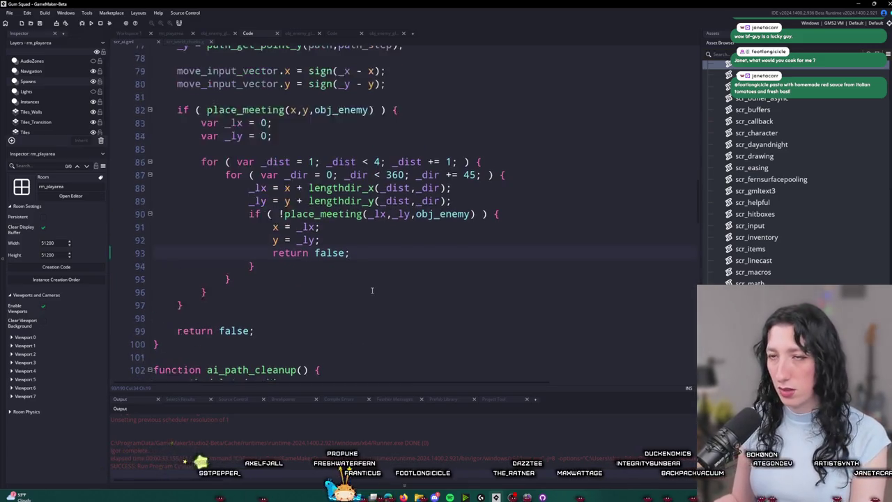
{"action": "scroll", "coordinate": [370, 275], "scroll_direction": "down", "scroll_amount": 1}
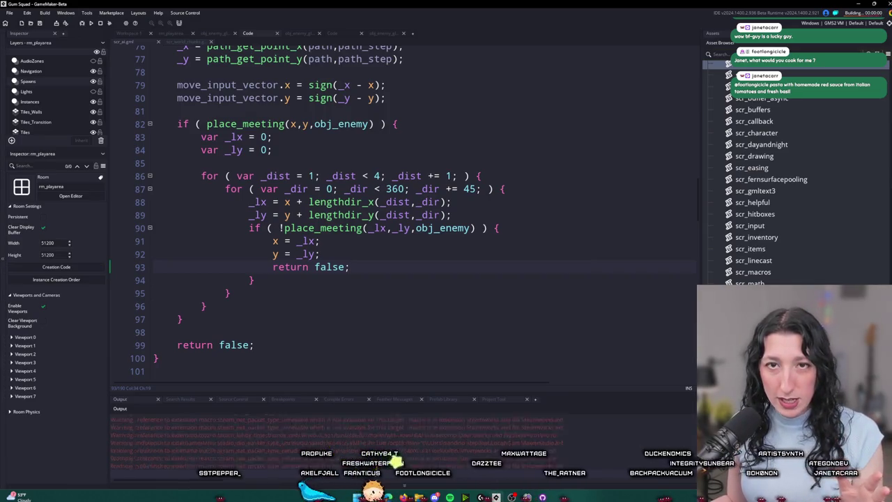
{"action": "scroll", "coordinate": [286, 356], "scroll_direction": "up", "scroll_amount": 4}
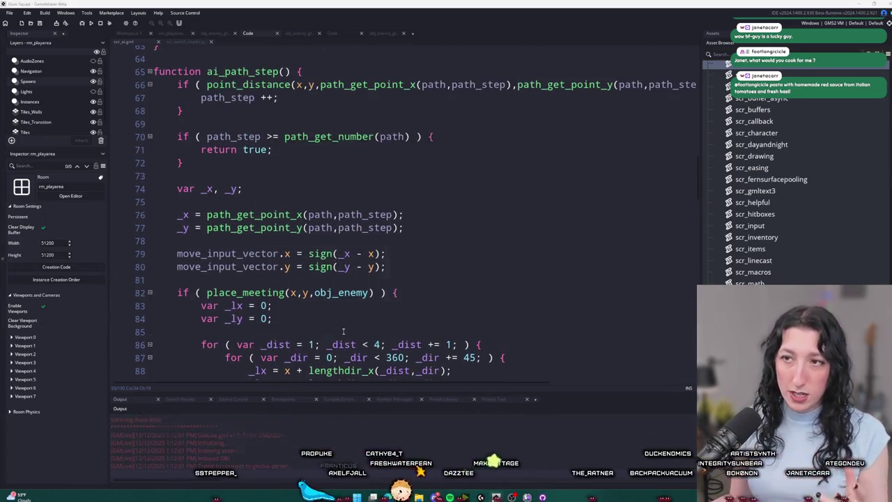
{"action": "left_click", "coordinate": [449, 233]}
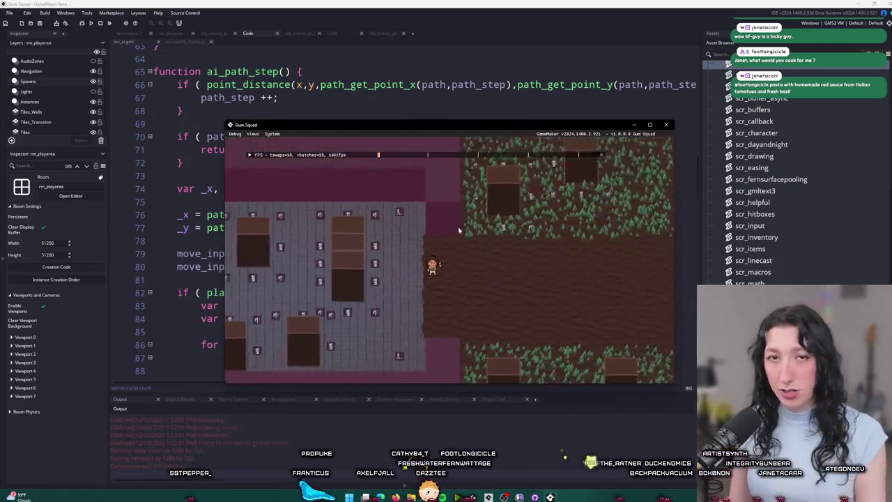
{"action": "double_click", "coordinate": [435, 130]}
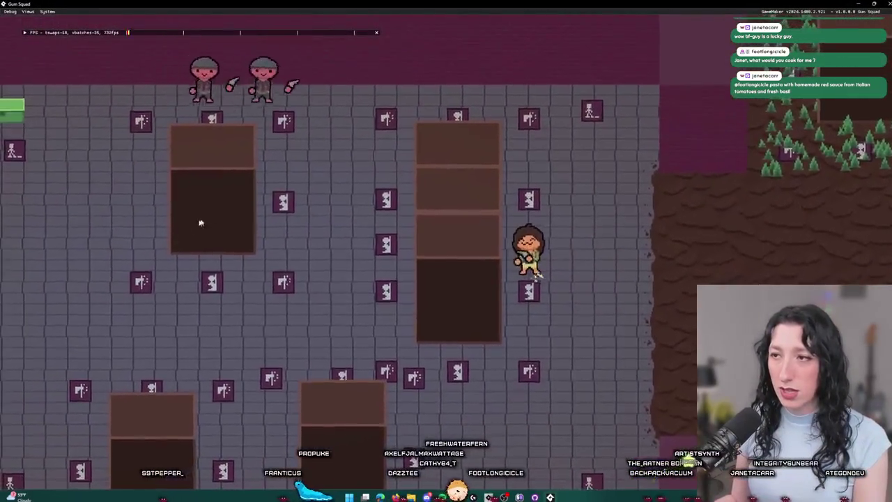
{"action": "key", "text": "a"}
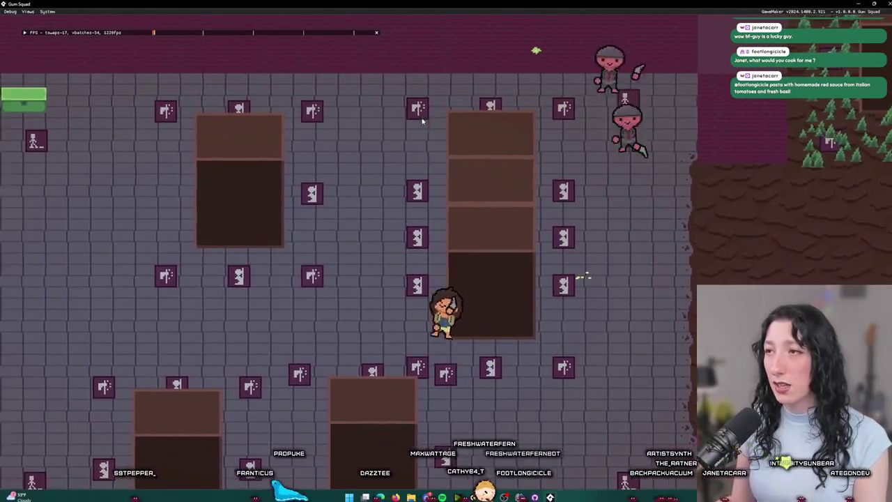
{"action": "key", "text": "w"}
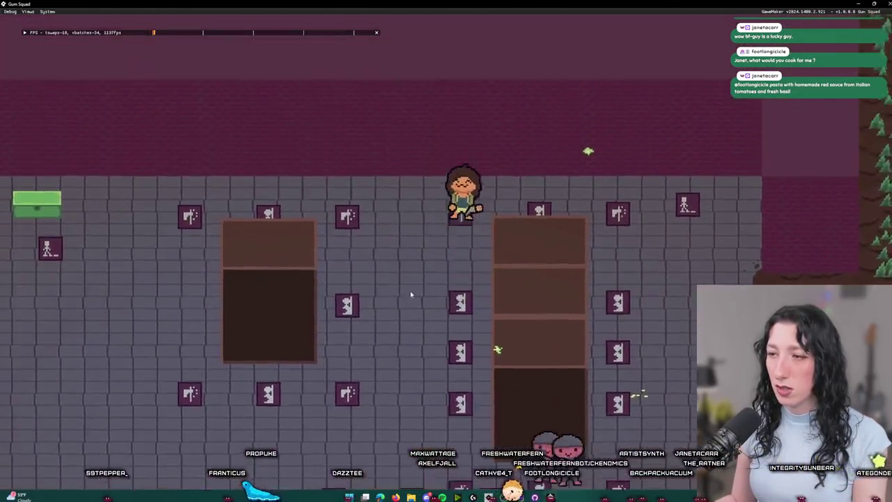
{"action": "key", "text": "d"}
{"action": "key", "text": "s"}
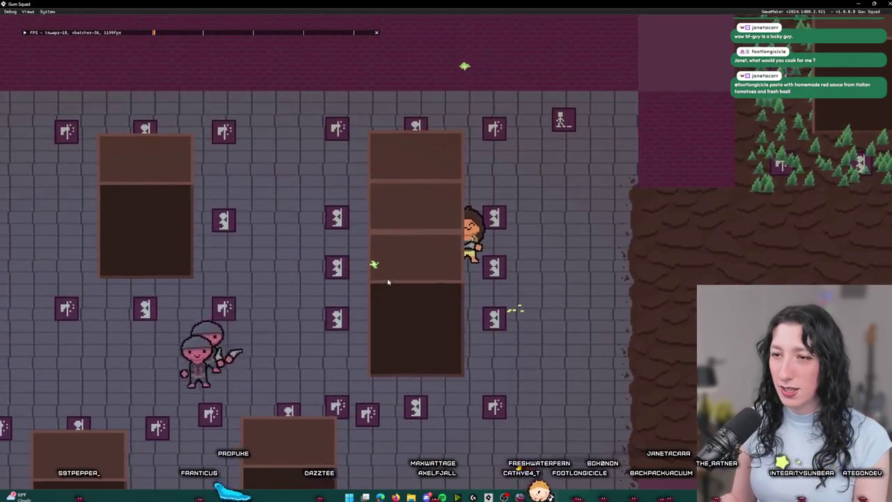
{"action": "key", "text": "a"}
{"action": "key", "text": "s"}
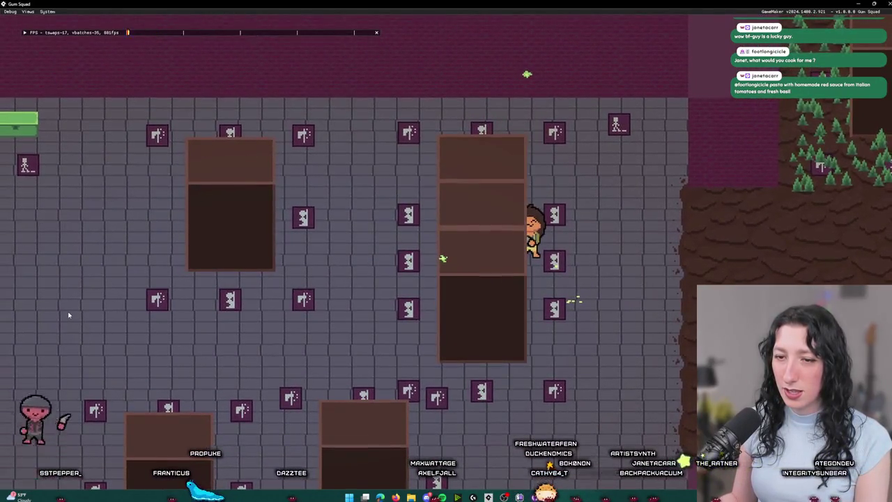
{"action": "key", "text": "w"}
{"action": "key", "text": "d"}
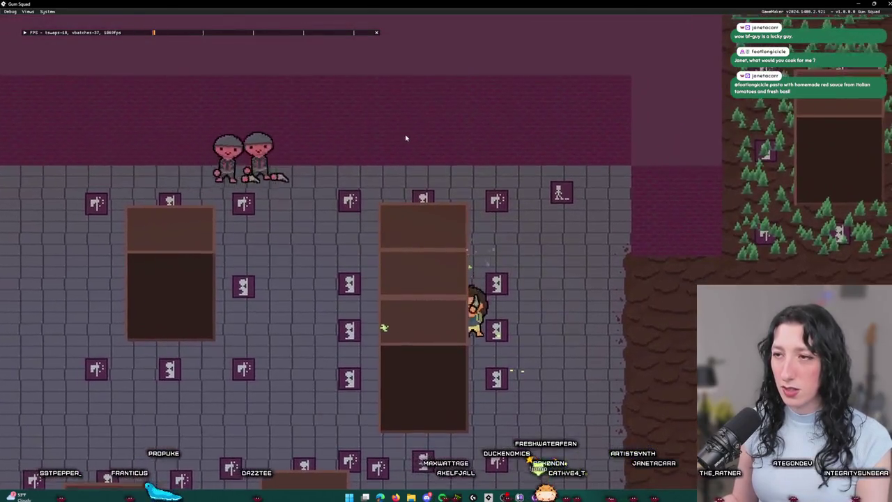
{"action": "key", "text": "a"}
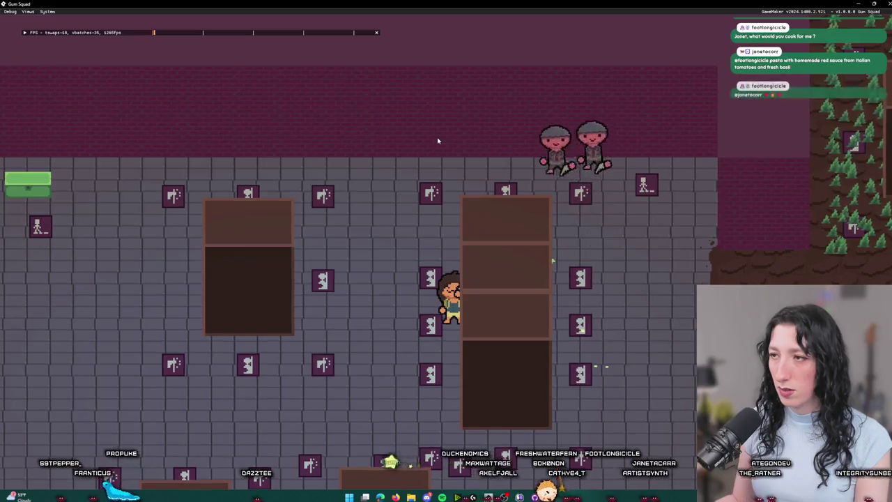
{"action": "key", "text": "s"}
{"action": "key", "text": "d"}
{"action": "key", "text": "w"}
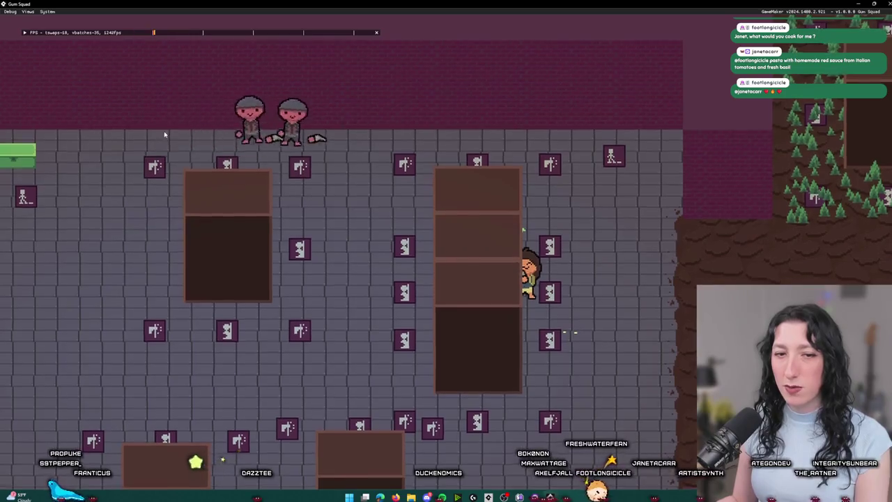
{"action": "key", "text": "s"}
{"action": "key", "text": "a"}
{"action": "key", "text": "w"}
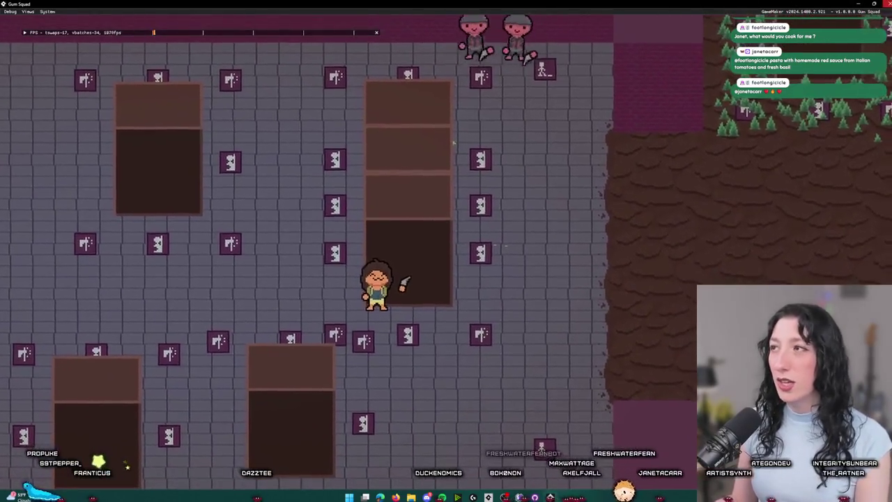
{"action": "key", "text": "Escape"}
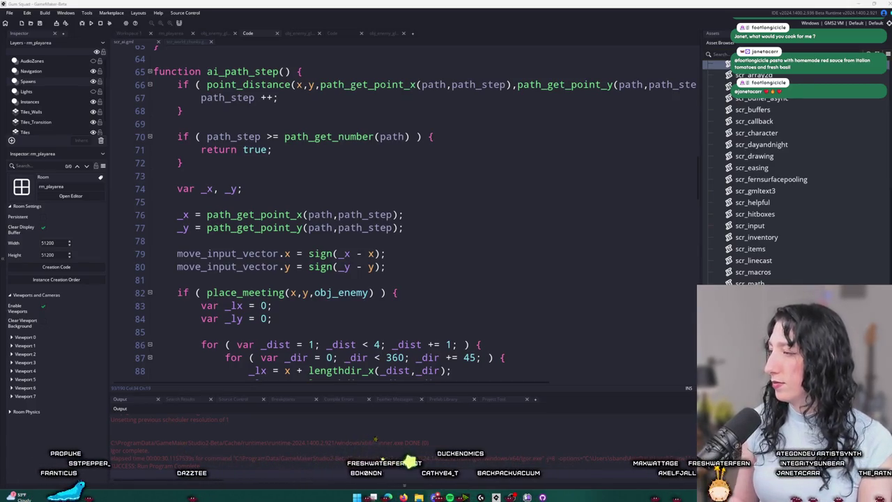
Step: In rm_playarea, copy a pair of spawn points and paste three more pairs
{"action": "left_click", "coordinate": [182, 163]}
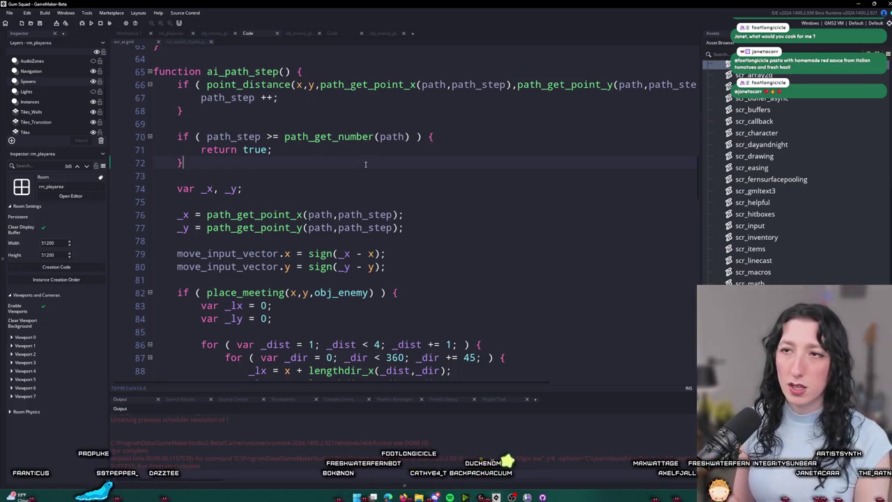
{"action": "scroll", "coordinate": [222, 112], "scroll_direction": "up", "scroll_amount": 2}
{"action": "left_click", "coordinate": [180, 32]}
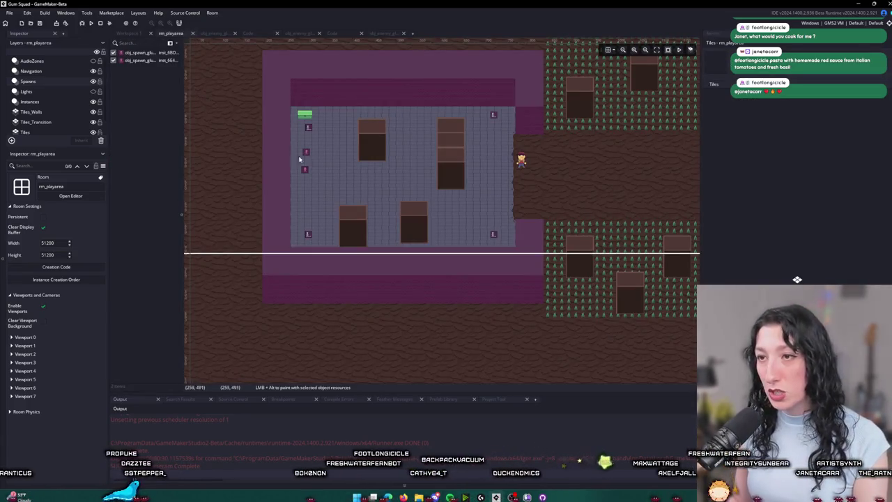
{"action": "left_click_drag", "start_coordinate": [296, 142], "coordinate": [315, 178]}
{"action": "scroll", "coordinate": [309, 167], "scroll_direction": "up", "scroll_amount": 3}
{"action": "scroll", "coordinate": [309, 167], "scroll_direction": "up", "scroll_amount": 3, "text": "ctrl"}
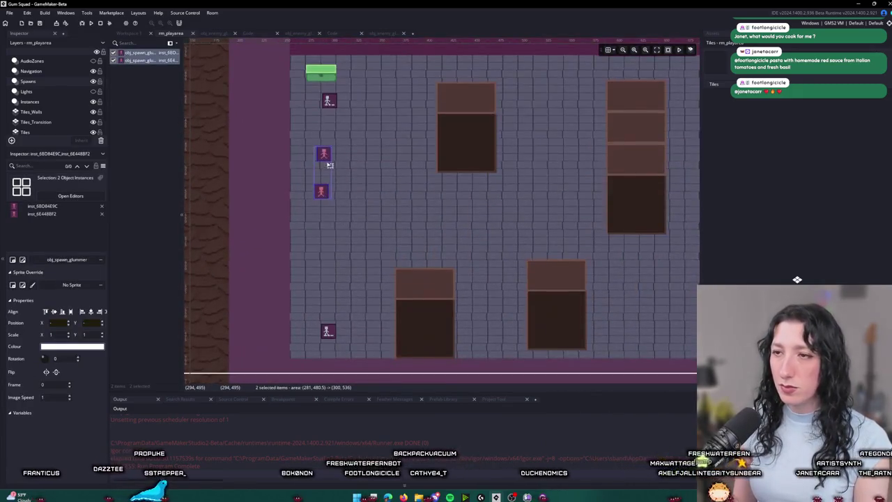
{"action": "key", "text": "ctrl+c"}
{"action": "key", "text": "ctrl+v"}
{"action": "scroll", "coordinate": [348, 195], "scroll_direction": "up", "scroll_amount": 1, "text": "ctrl"}
{"action": "key", "text": "ctrl+v"}
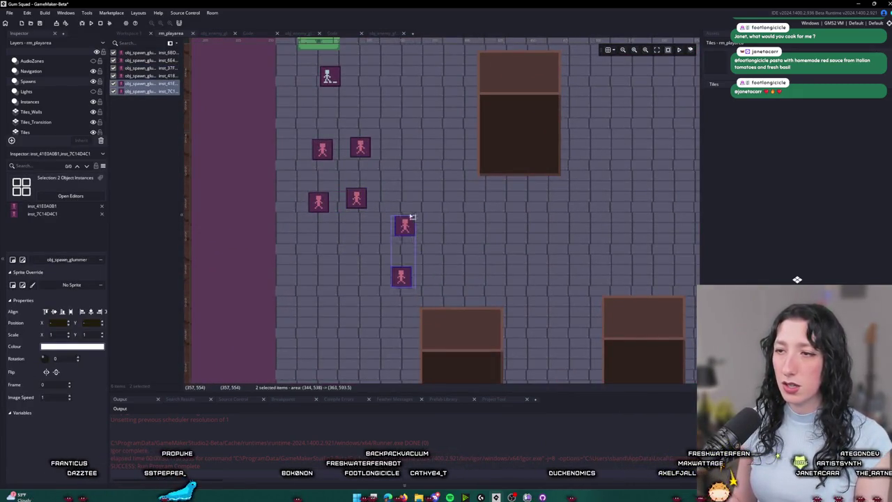
{"action": "key", "text": "ctrl+v"}
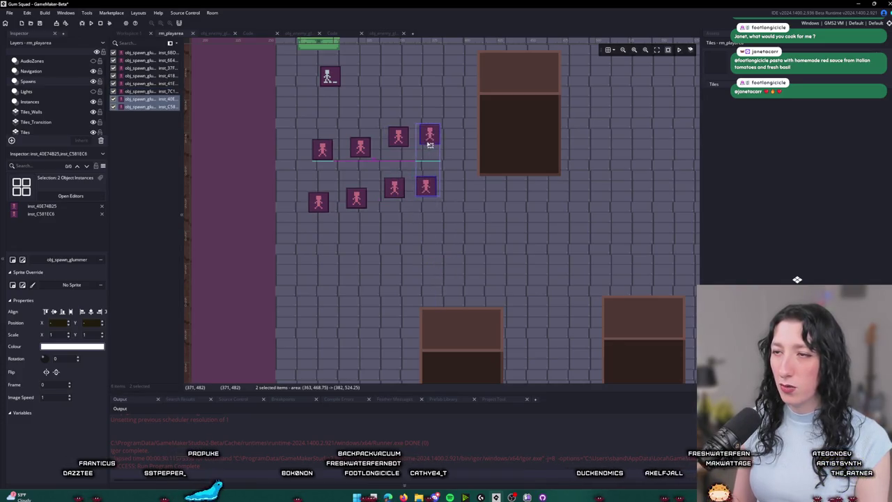
Step: Duplicate the eight-spawn group below, then the fifteen-spawn group to the right and lower
{"action": "left_click_drag", "start_coordinate": [486, 244], "coordinate": [304, 124]}
{"action": "key", "text": "ctrl+c"}
{"action": "key", "text": "ctrl+v"}
{"action": "left_click_drag", "start_coordinate": [362, 190], "coordinate": [349, 242]}
{"action": "scroll", "coordinate": [485, 295], "scroll_direction": "down", "scroll_amount": 3}
{"action": "mouse_move", "coordinate": [443, 308]}
{"action": "left_mouse_down"}
{"action": "mouse_move", "coordinate": [351, 221]}
{"action": "mouse_move", "coordinate": [353, 189]}
{"action": "left_mouse_up"}
{"action": "key", "text": "ctrl+c"}
{"action": "key", "text": "ctrl+v"}
{"action": "mouse_move", "coordinate": [392, 228]}
{"action": "left_mouse_down"}
{"action": "mouse_move", "coordinate": [411, 250]}
{"action": "mouse_move", "coordinate": [535, 256]}
{"action": "mouse_move", "coordinate": [517, 267]}
{"action": "left_mouse_up"}
Step: Select the lower eight spawns, pan the room view left, and run the game
{"action": "mouse_move", "coordinate": [593, 354]}
{"action": "left_mouse_down"}
{"action": "mouse_move", "coordinate": [468, 290]}
{"action": "mouse_move", "coordinate": [487, 278]}
{"action": "left_mouse_up"}
{"action": "scroll", "coordinate": [530, 271], "scroll_direction": "down", "scroll_amount": 3}
{"action": "left_click_drag", "start_coordinate": [541, 255], "coordinate": [387, 235]}
{"action": "key", "text": "F5"}
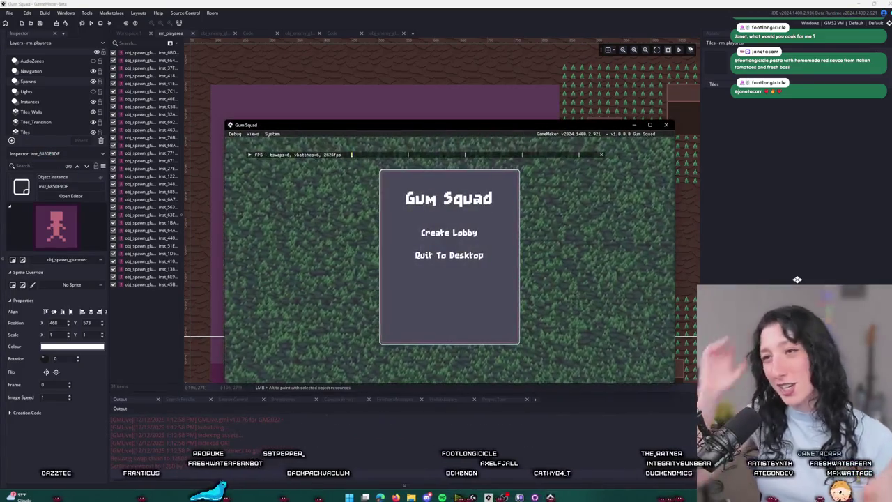
Step: Maximize the game, create a lobby, and walk around the tiled room
{"action": "double_click", "coordinate": [457, 125]}
{"action": "left_click", "coordinate": [446, 197]}
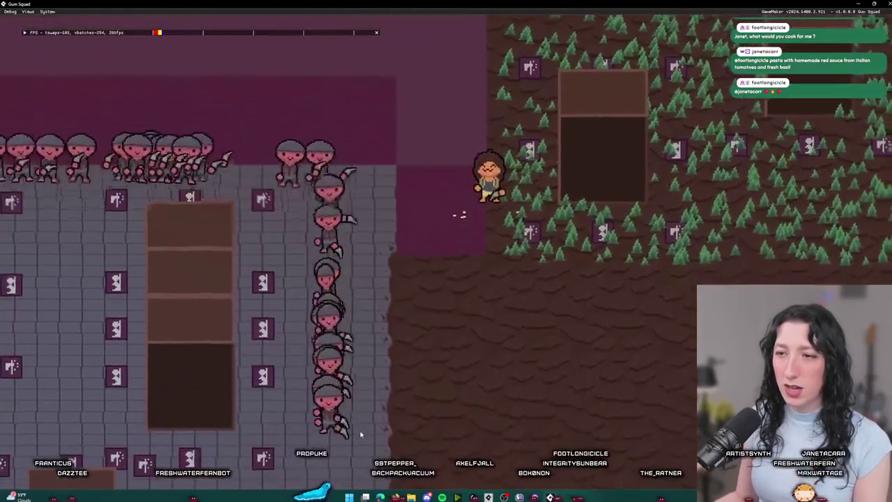
{"action": "key", "text": "w"}
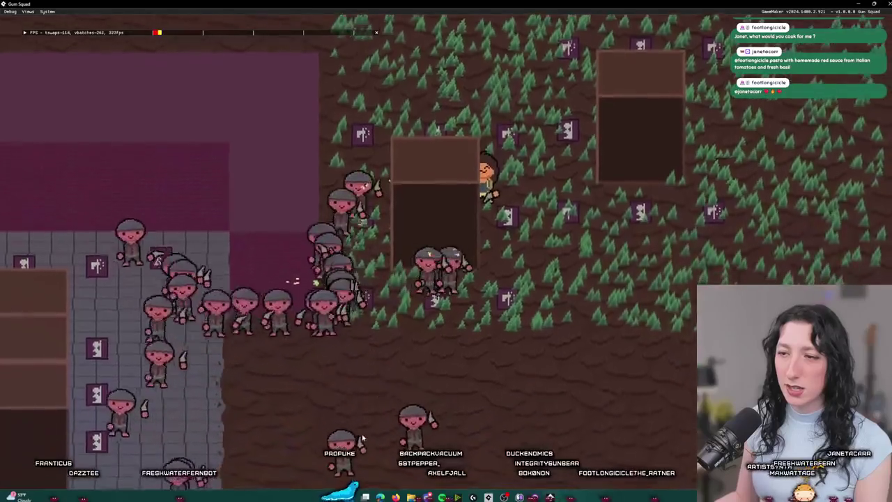
{"action": "key", "text": "s"}
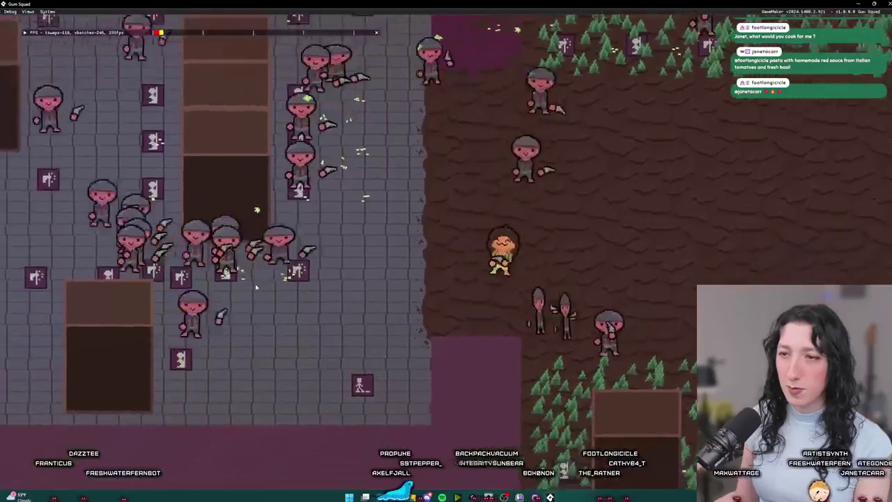
{"action": "key", "text": "a"}
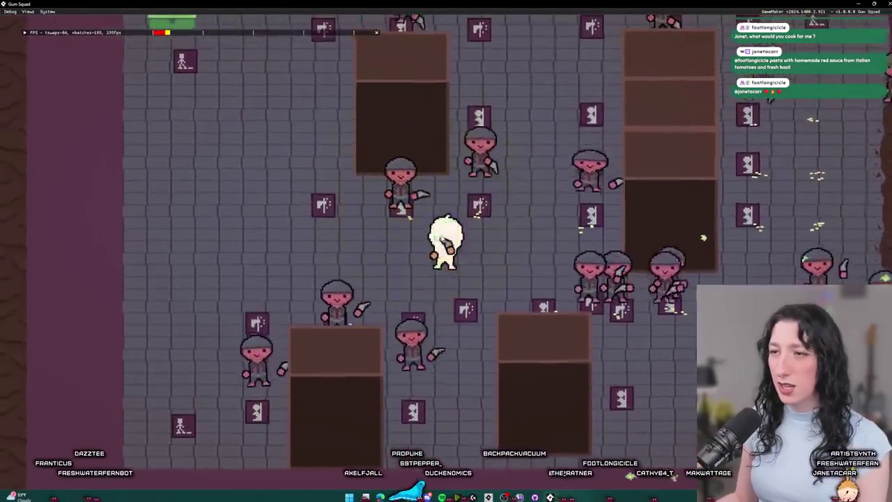
{"action": "key", "text": "w"}
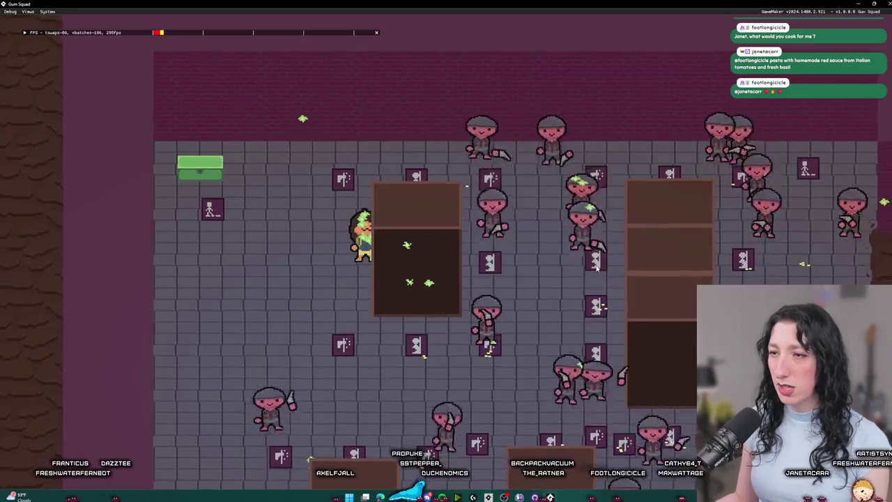
{"action": "key", "text": "w"}
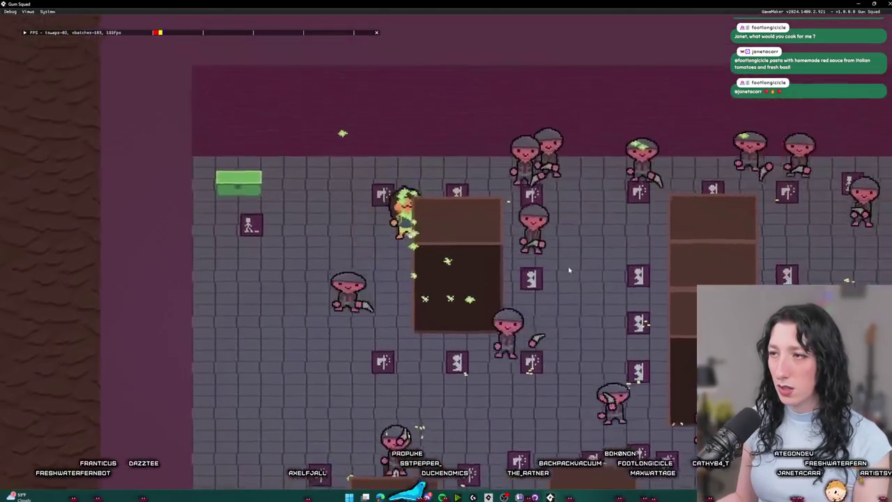
{"action": "key", "text": "s"}
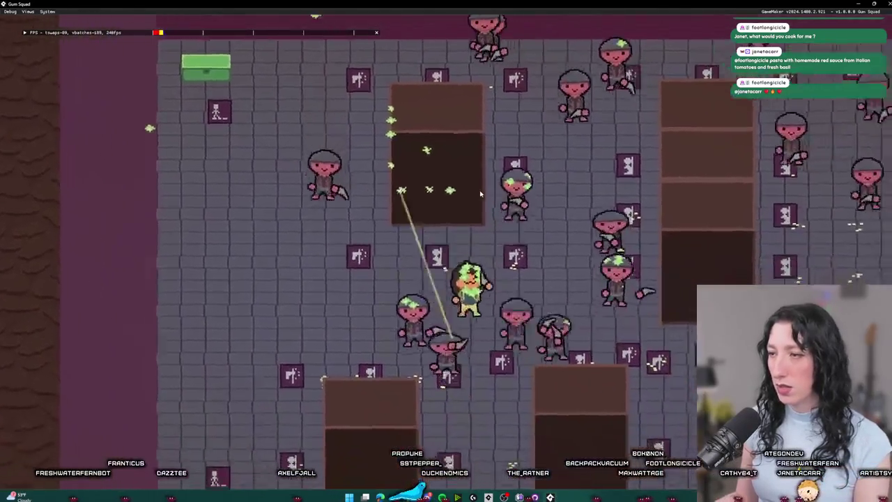
Step: Lead the enemy swarm right toward the room's edge, then quit the game
{"action": "key", "text": "d"}
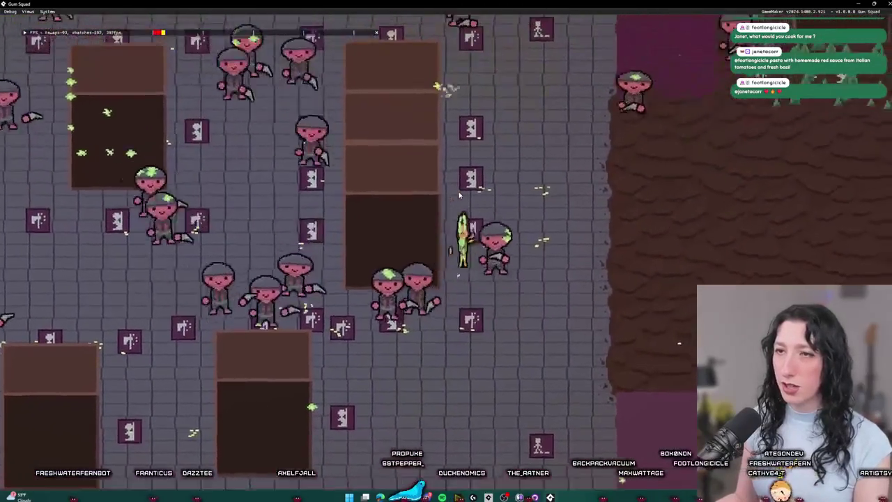
{"action": "key", "text": "w"}
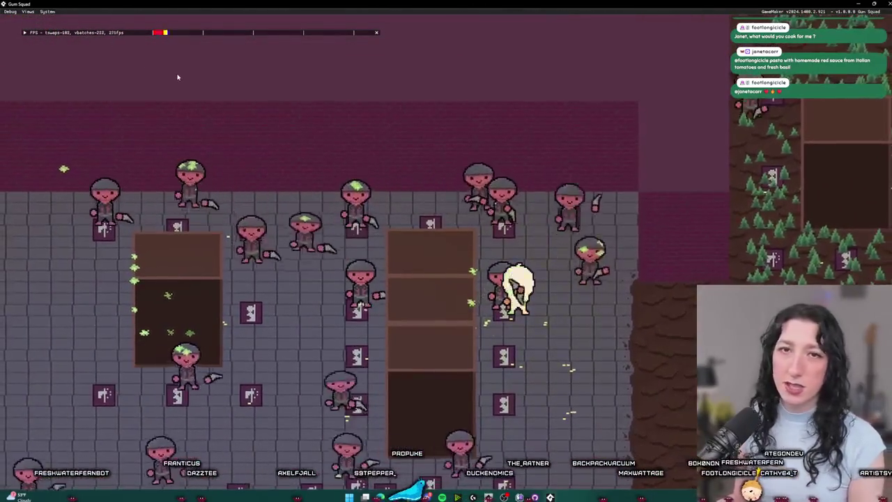
{"action": "key", "text": "s"}
{"action": "key", "text": "d"}
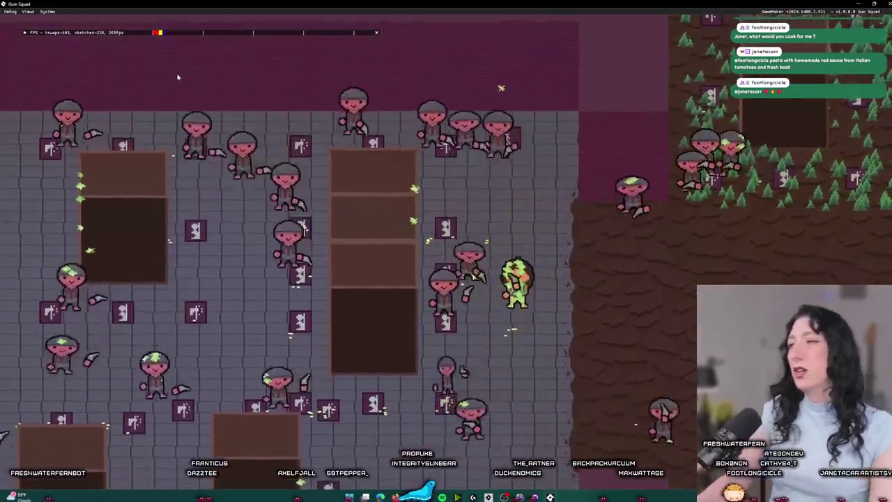
{"action": "key", "text": "d"}
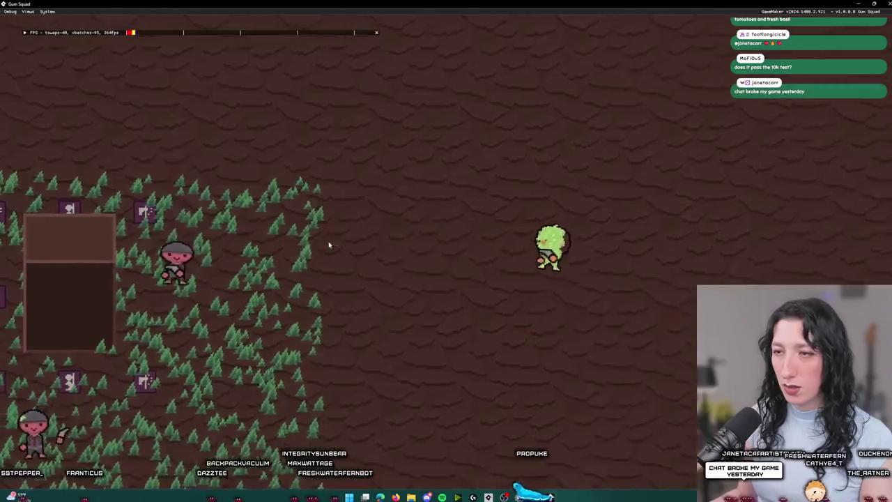
{"action": "key", "text": "Escape"}
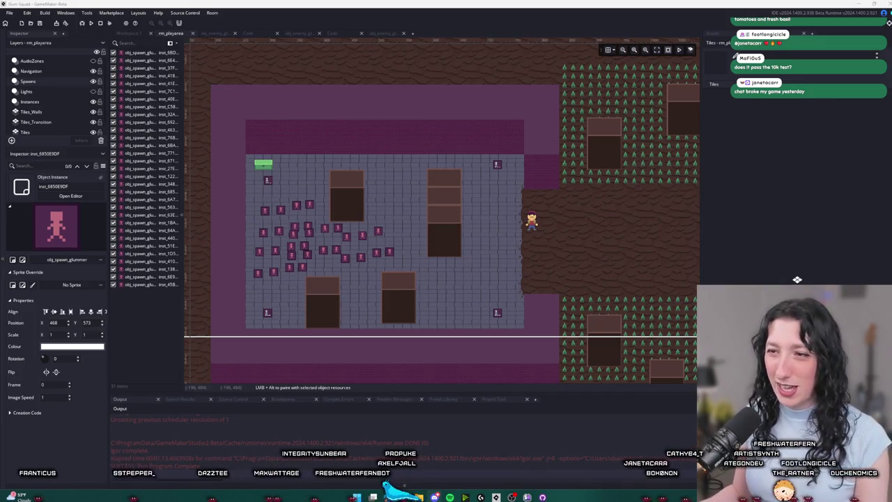
Step: Select the 31 spawns in the room and paste a second copy
{"action": "scroll", "coordinate": [282, 235], "scroll_direction": "down", "scroll_amount": 1}
{"action": "left_click_drag", "start_coordinate": [262, 182], "coordinate": [402, 256]}
{"action": "scroll", "coordinate": [350, 227], "scroll_direction": "down", "scroll_amount": 1}
{"action": "key", "text": "ctrl+v"}
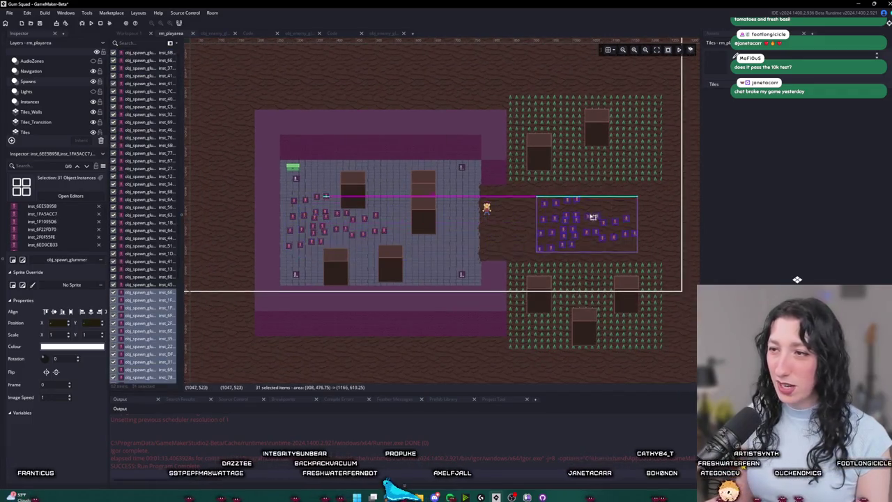
{"action": "left_click", "coordinate": [488, 244]}
{"action": "scroll", "coordinate": [541, 249], "scroll_direction": "down", "scroll_amount": 1}
Step: Move all 62 spawns right onto the dirt area, then shift the far-right ones left
{"action": "mouse_move", "coordinate": [540, 249]}
{"action": "left_mouse_down"}
{"action": "mouse_move", "coordinate": [202, 190]}
{"action": "mouse_move", "coordinate": [209, 183]}
{"action": "mouse_move", "coordinate": [211, 199]}
{"action": "left_mouse_up"}
{"action": "scroll", "coordinate": [372, 218], "scroll_direction": "down", "scroll_amount": 3}
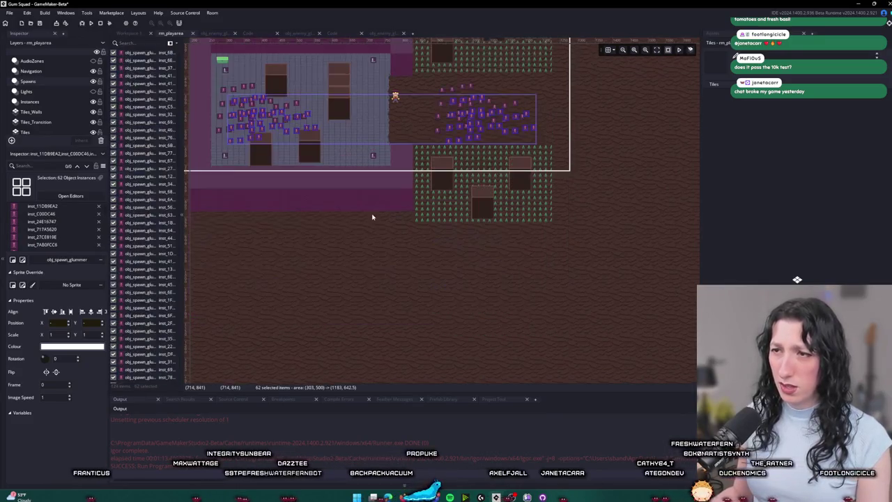
{"action": "mouse_move", "coordinate": [375, 111]}
{"action": "left_mouse_down"}
{"action": "mouse_move", "coordinate": [590, 104]}
{"action": "mouse_move", "coordinate": [476, 107]}
{"action": "mouse_move", "coordinate": [505, 96]}
{"action": "left_mouse_up"}
{"action": "left_click", "coordinate": [658, 146]}
{"action": "left_click_drag", "start_coordinate": [575, 76], "coordinate": [676, 126]}
{"action": "left_click_drag", "start_coordinate": [627, 105], "coordinate": [516, 102]}
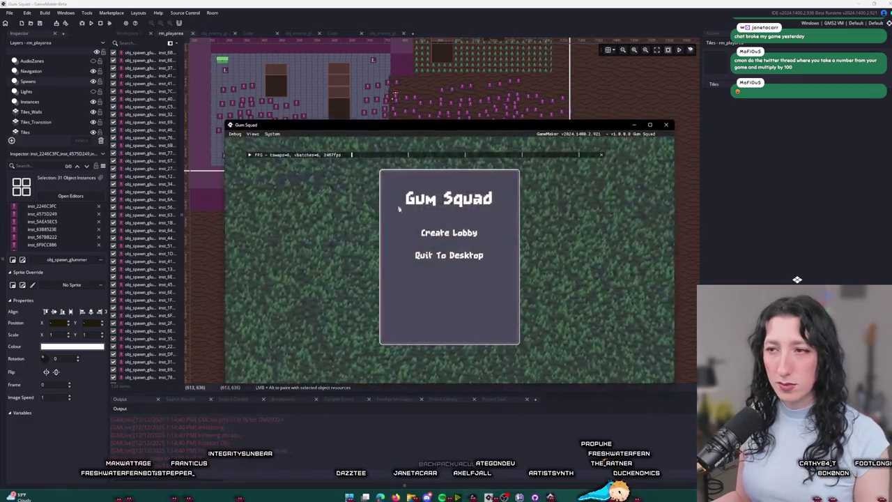
Step: Play against the enlarged horde, toggling the inventory once, then quit the game
{"action": "left_click_drag", "start_coordinate": [462, 121], "coordinate": [498, 3]}
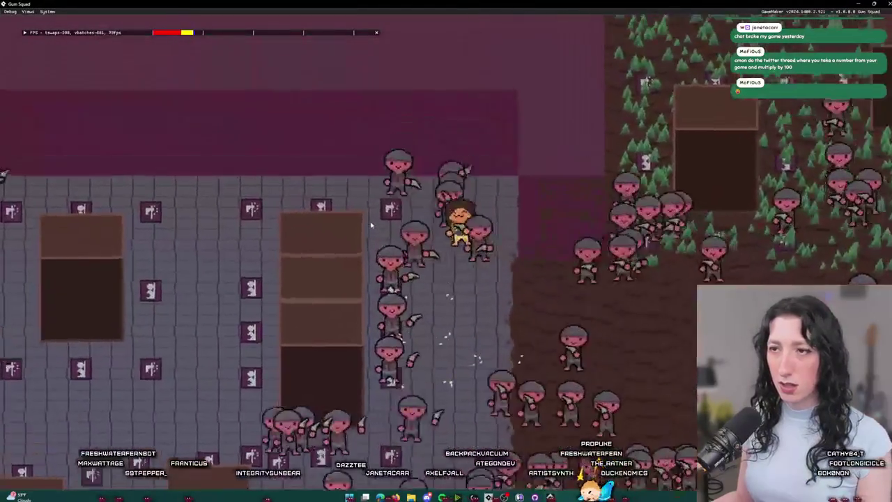
{"action": "key", "text": "Tab"}
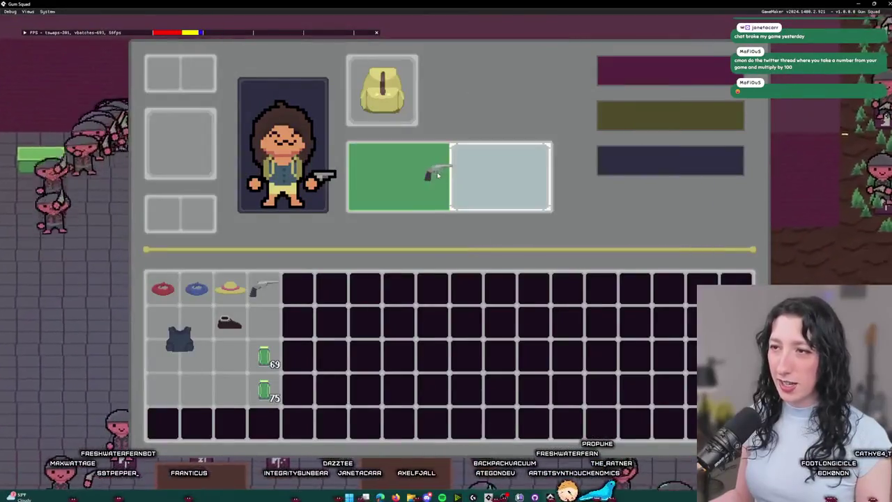
{"action": "key", "text": "Tab"}
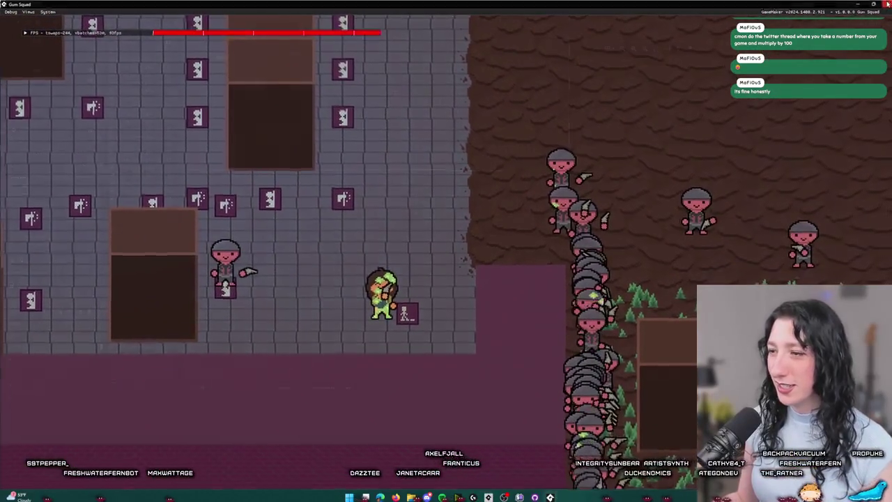
{"action": "key", "text": "Escape"}
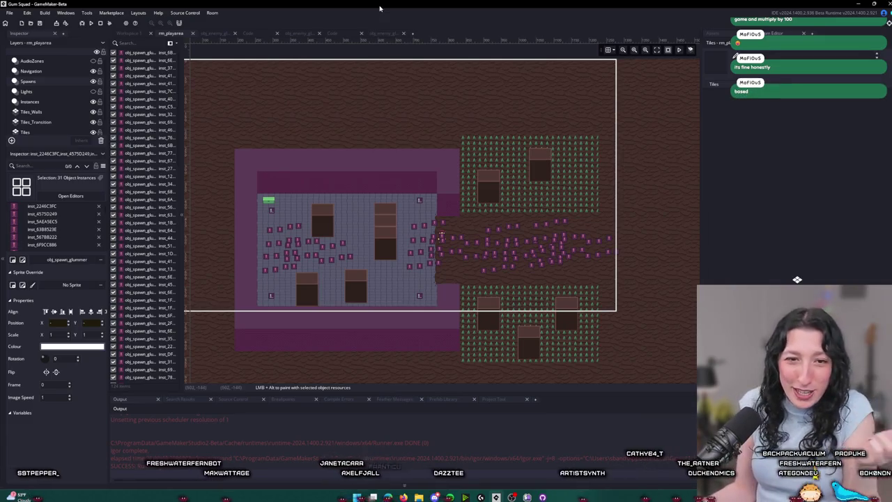
Step: Delete the 118 extra spawn instances, then the four at the lower left
{"action": "mouse_move", "coordinate": [536, 272]}
{"action": "left_mouse_down"}
{"action": "mouse_move", "coordinate": [379, 216]}
{"action": "mouse_move", "coordinate": [280, 214]}
{"action": "left_mouse_up"}
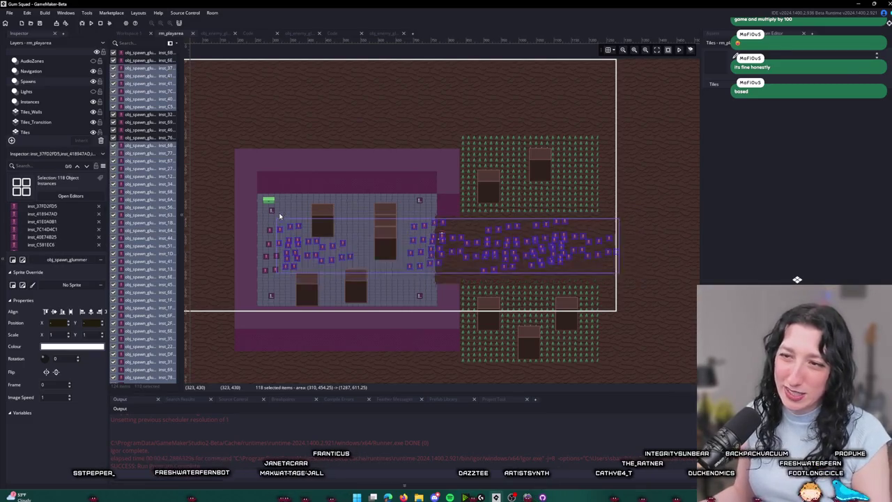
{"action": "key", "text": "Delete"}
{"action": "left_click_drag", "start_coordinate": [284, 278], "coordinate": [260, 259]}
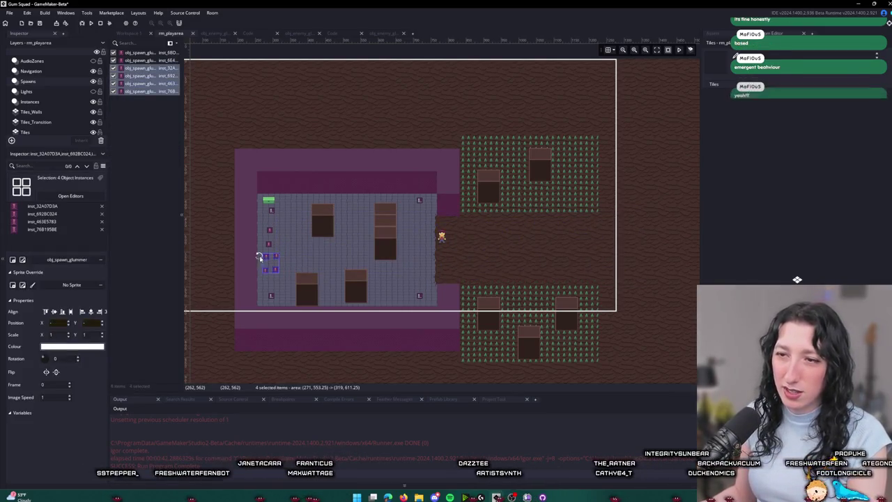
{"action": "key", "text": "Delete"}
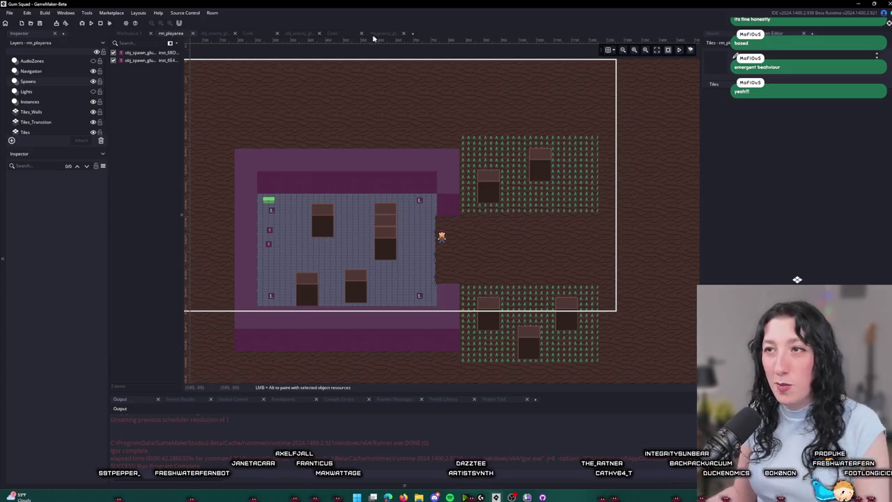
Step: Cut the place_meeting unstuck block, lines 82–97, out of scr_ai.gml
{"action": "left_click", "coordinate": [384, 33]}
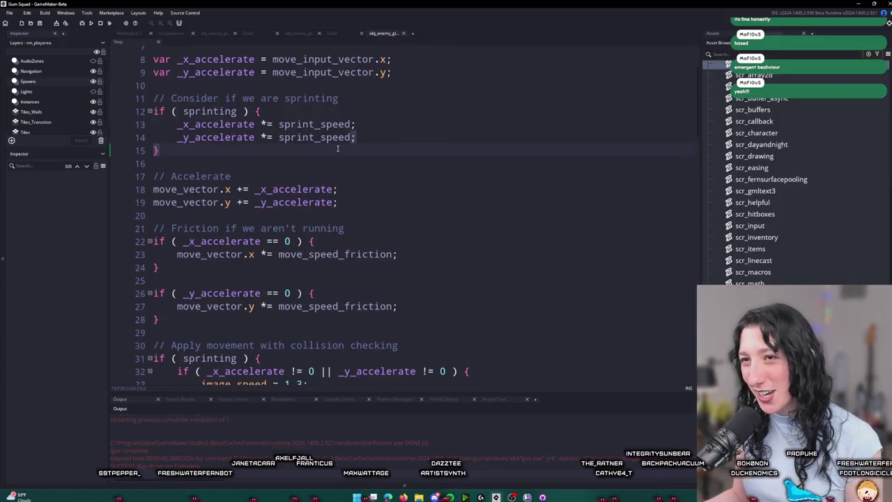
{"action": "left_click", "coordinate": [334, 34]}
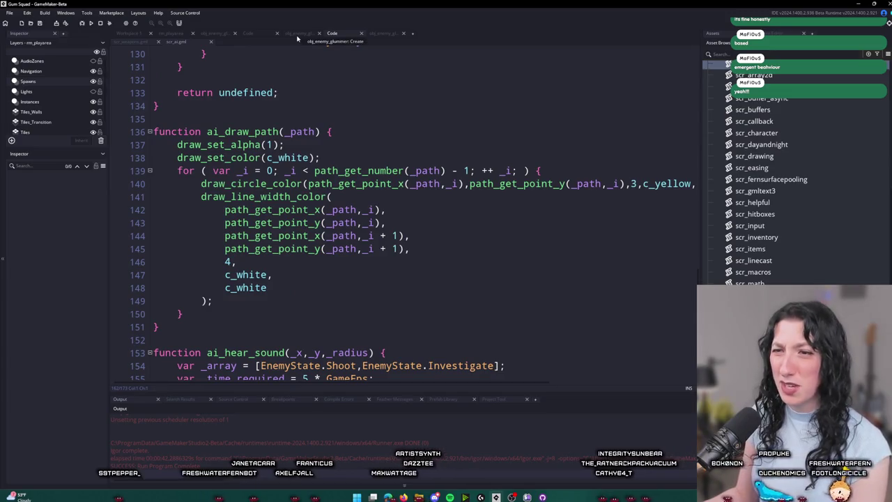
{"action": "scroll", "coordinate": [286, 200], "scroll_direction": "down", "scroll_amount": 10}
{"action": "scroll", "coordinate": [286, 200], "scroll_direction": "up", "scroll_amount": 3}
{"action": "scroll", "coordinate": [287, 199], "scroll_direction": "up", "scroll_amount": 15}
{"action": "scroll", "coordinate": [266, 199], "scroll_direction": "up", "scroll_amount": 10}
{"action": "scroll", "coordinate": [244, 309], "scroll_direction": "down", "scroll_amount": 2}
{"action": "mouse_move", "coordinate": [187, 341]}
{"action": "left_mouse_down"}
{"action": "mouse_move", "coordinate": [201, 198]}
{"action": "mouse_move", "coordinate": [171, 143]}
{"action": "left_mouse_up"}
{"action": "key", "text": "ctrl+c"}
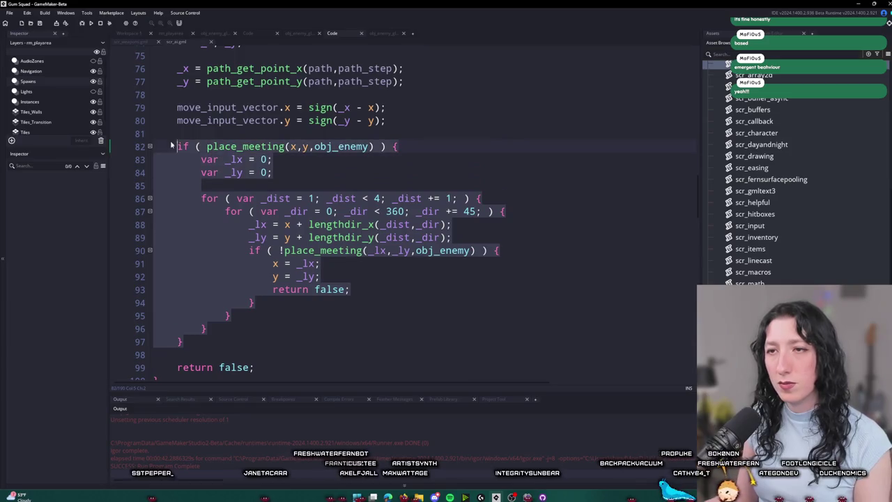
{"action": "key", "text": "BackSpace"}
{"action": "key", "text": "BackSpace"}
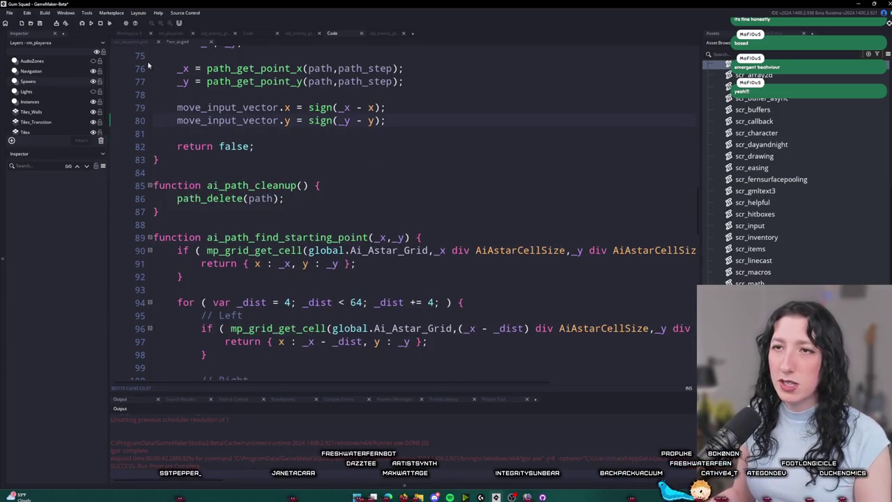
Step: Paste the block at the end of obj_enemy_glummer's Begin Step and dedent it one level
{"action": "left_click", "coordinate": [129, 33]}
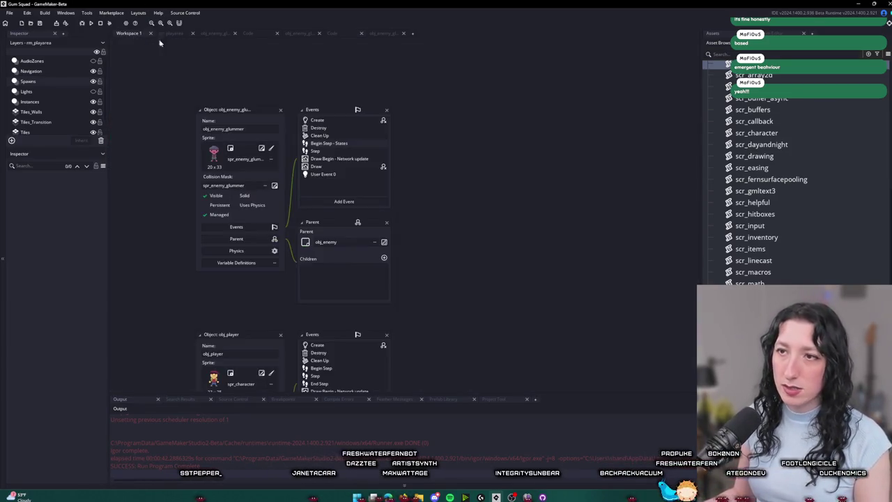
{"action": "double_click", "coordinate": [352, 147]}
{"action": "key", "text": "ctrl+End"}
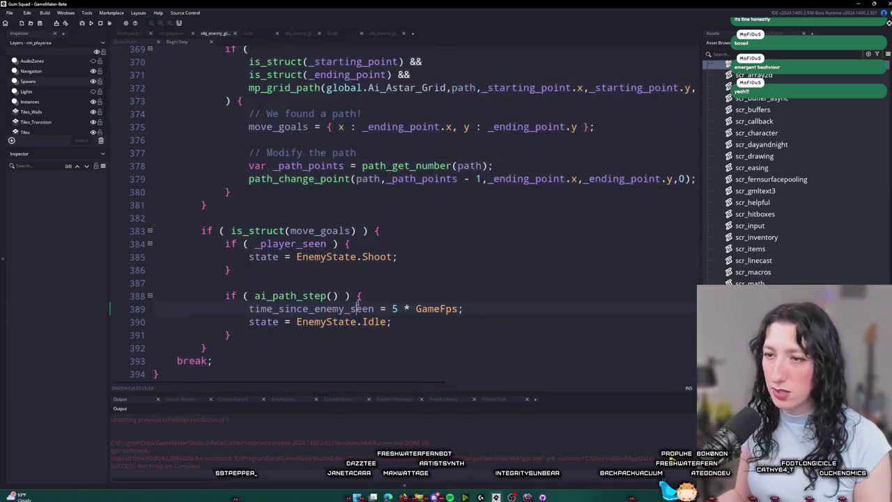
{"action": "scroll", "coordinate": [285, 346], "scroll_direction": "down", "scroll_amount": 1}
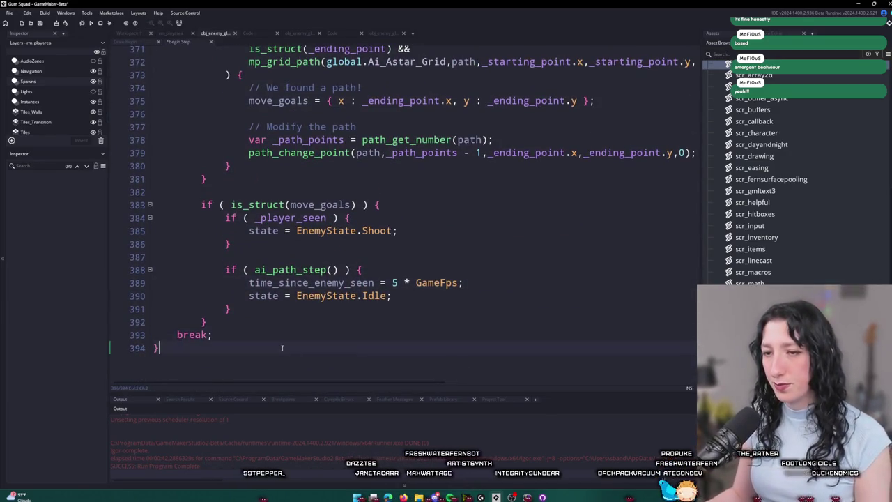
{"action": "key", "text": "ctrl+v"}
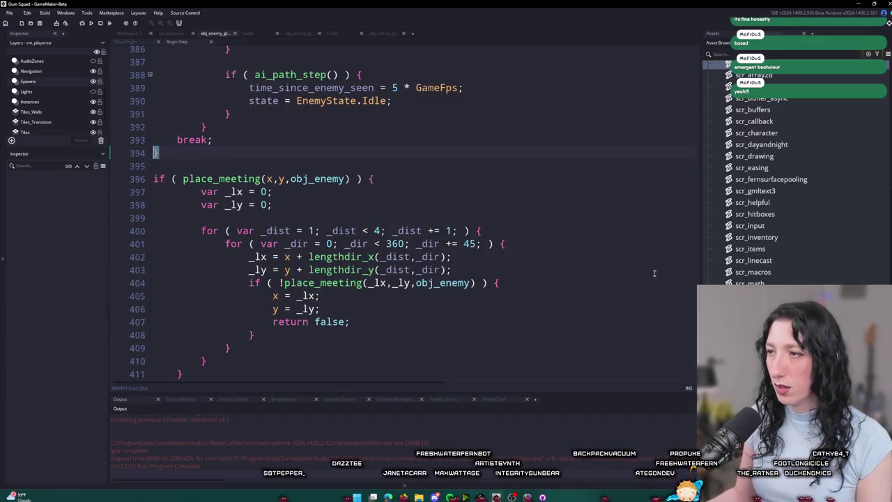
{"action": "mouse_move", "coordinate": [694, 363]}
{"action": "left_mouse_down"}
{"action": "mouse_move", "coordinate": [699, 55]}
{"action": "mouse_move", "coordinate": [694, 377]}
{"action": "left_mouse_up"}
{"action": "mouse_move", "coordinate": [185, 348]}
{"action": "left_mouse_down"}
{"action": "mouse_move", "coordinate": [249, 256]}
{"action": "mouse_move", "coordinate": [202, 166]}
{"action": "left_mouse_up"}
{"action": "key", "text": "shift+Tab"}
{"action": "left_click", "coordinate": [305, 179]}
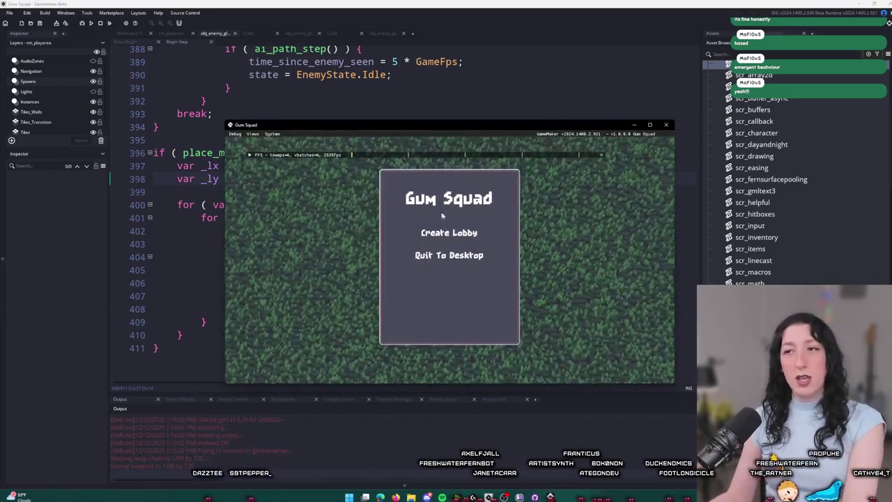
Step: Enter the game, maximize its window, walk briefly, and close it
{"action": "left_click", "coordinate": [473, 233]}
{"action": "double_click", "coordinate": [500, 126]}
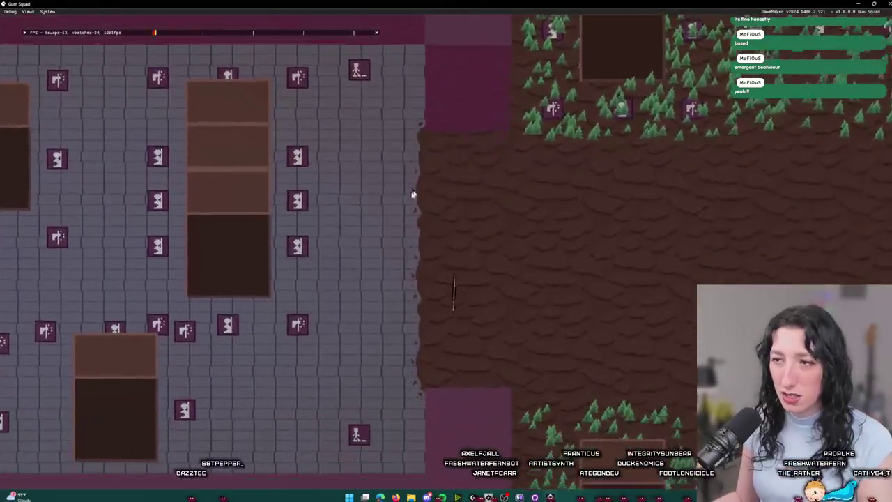
{"action": "key", "text": "a"}
{"action": "key", "text": "s"}
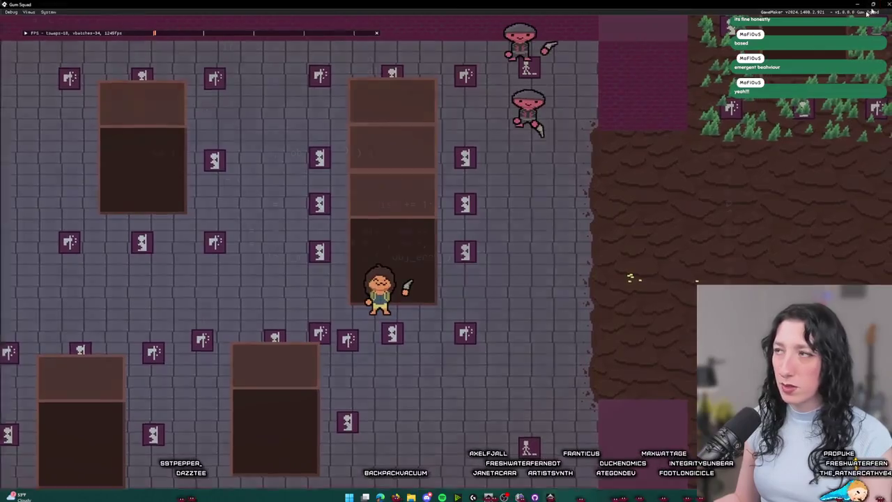
{"action": "left_click", "coordinate": [869, 13]}
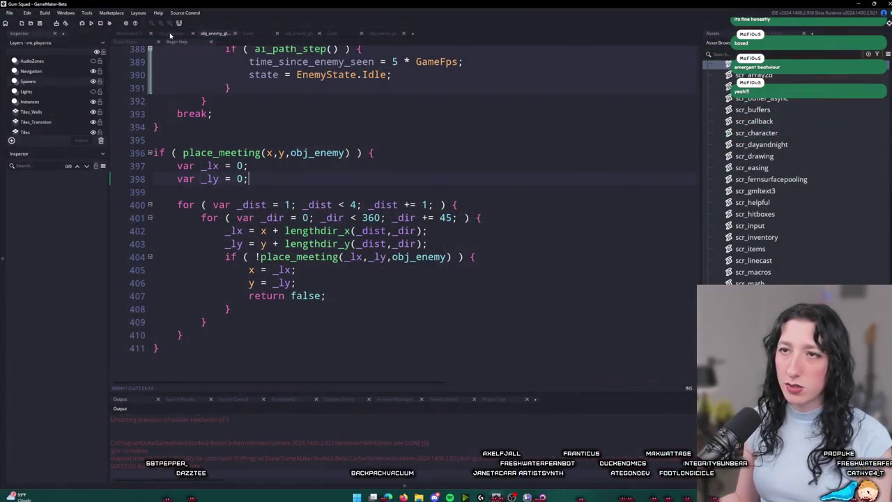
Step: Relaunch from rm_playarea, walk through the grass field, and toggle the inventory
{"action": "left_click", "coordinate": [169, 35]}
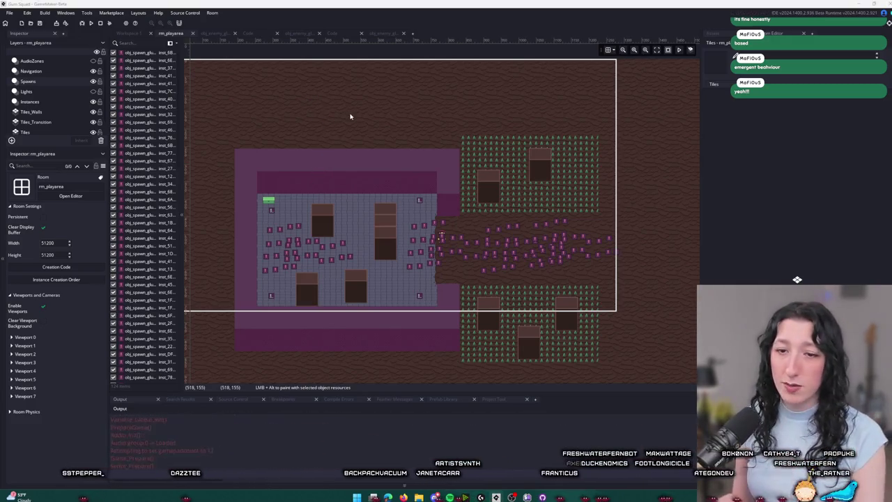
{"action": "key", "text": "Return"}
{"action": "left_click_drag", "start_coordinate": [492, 136], "coordinate": [492, 1]}
{"action": "key", "text": "w"}
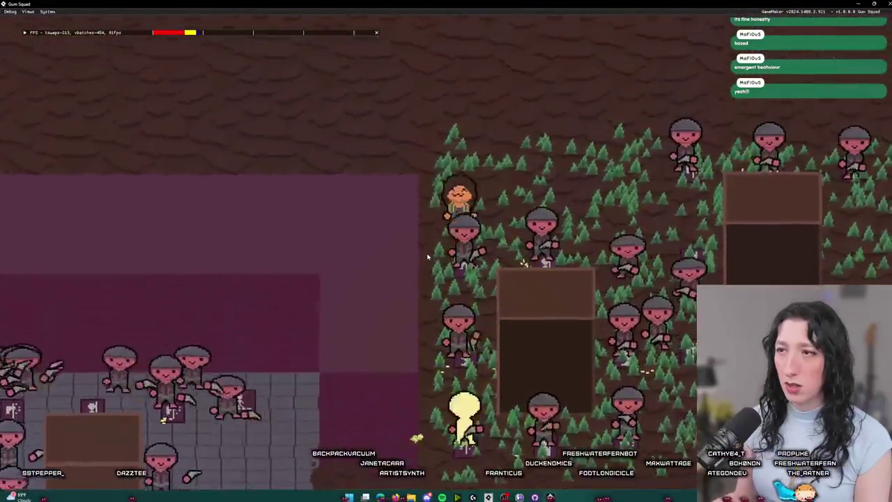
{"action": "key", "text": "d"}
{"action": "key", "text": "Tab"}
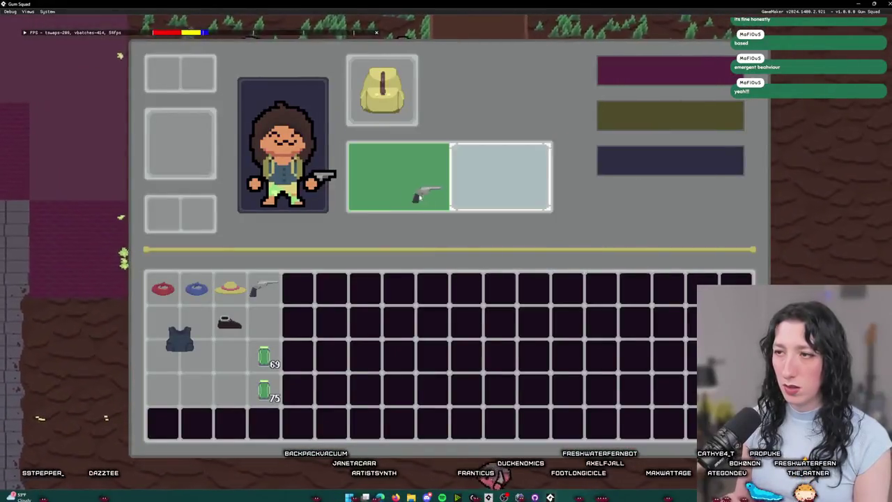
{"action": "key", "text": "Tab"}
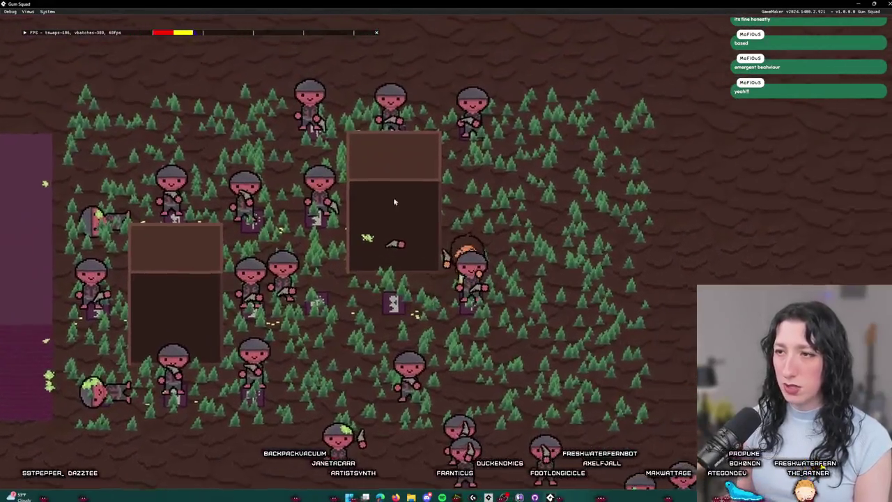
Step: Walk the player through the dirt and back to the tree field, then quit
{"action": "key", "text": "w"}
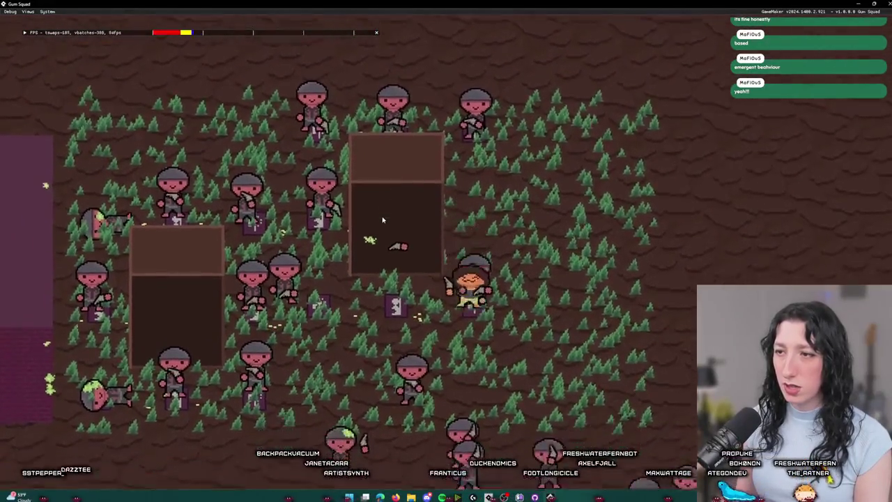
{"action": "key", "text": "s"}
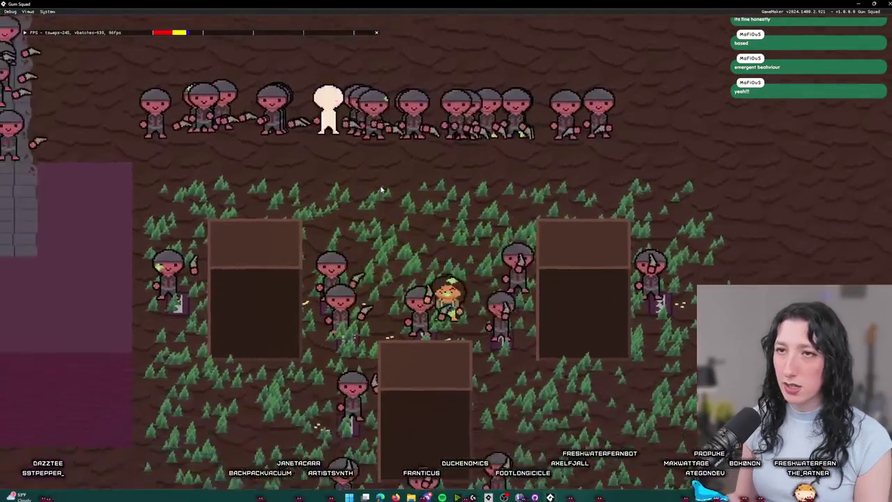
{"action": "key", "text": "a"}
{"action": "key", "text": "w"}
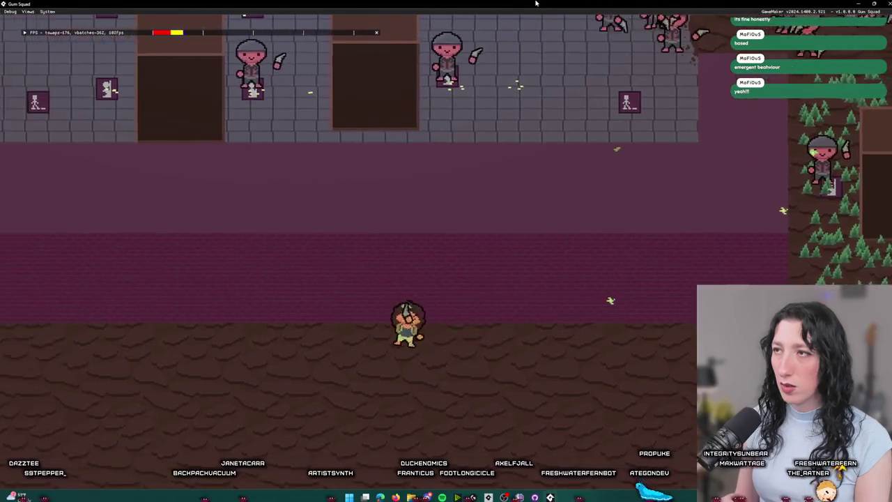
{"action": "key", "text": "a"}
{"action": "key", "text": "s"}
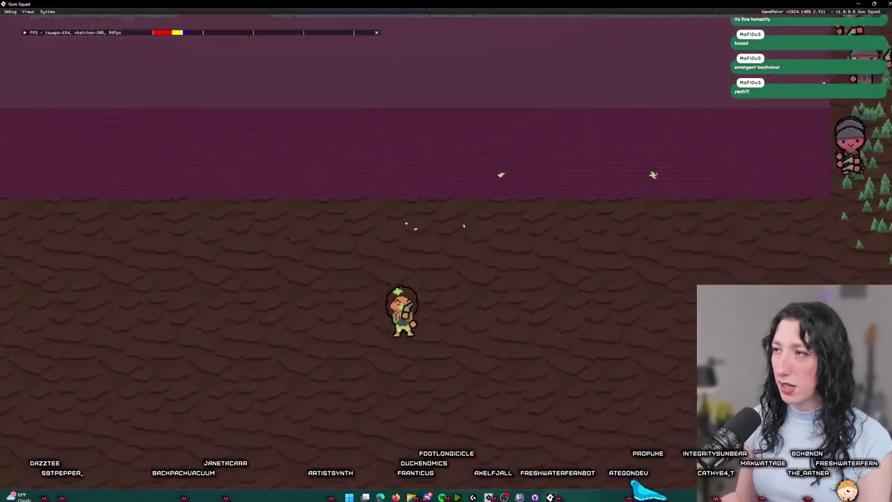
{"action": "key", "text": "s"}
{"action": "key", "text": "d"}
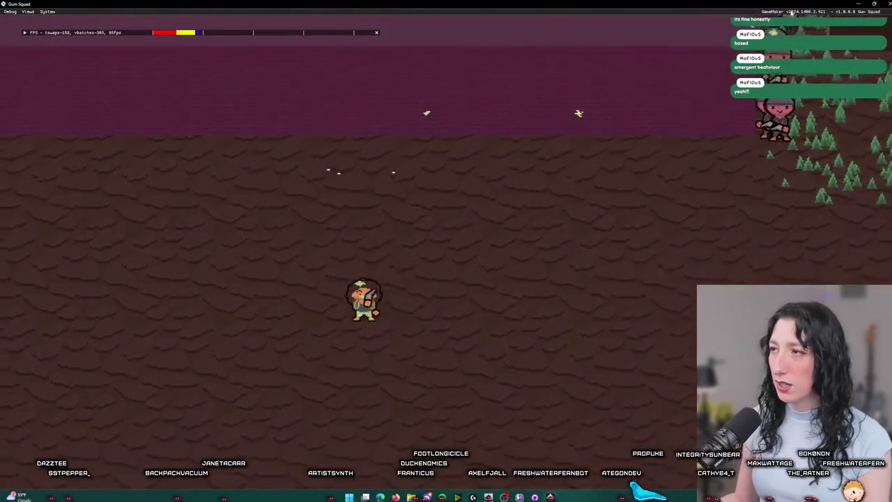
{"action": "key", "text": "w"}
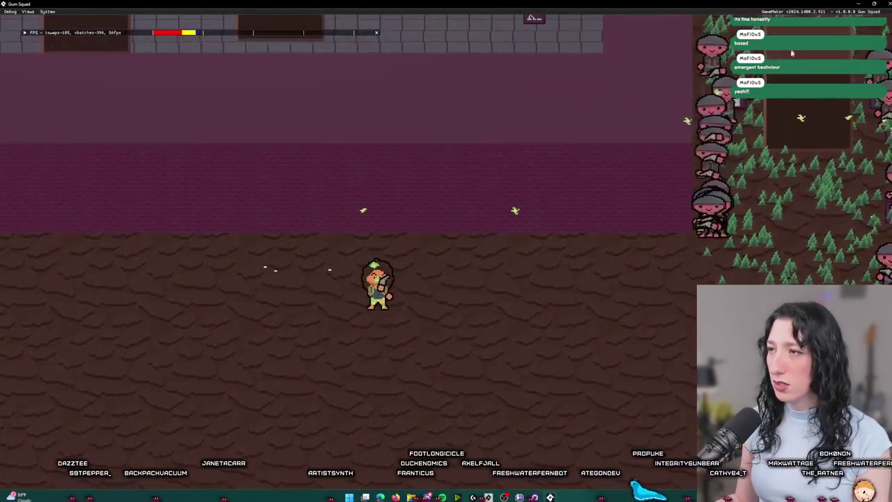
{"action": "key", "text": "w"}
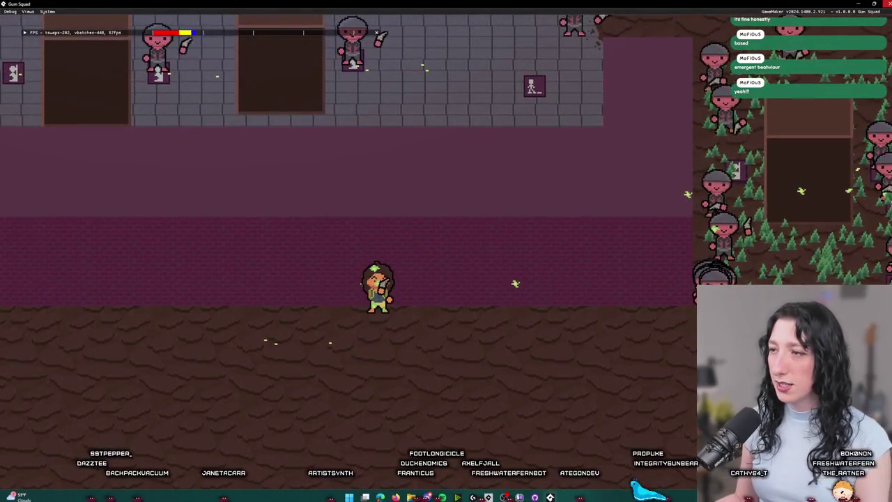
{"action": "key", "text": "Escape"}
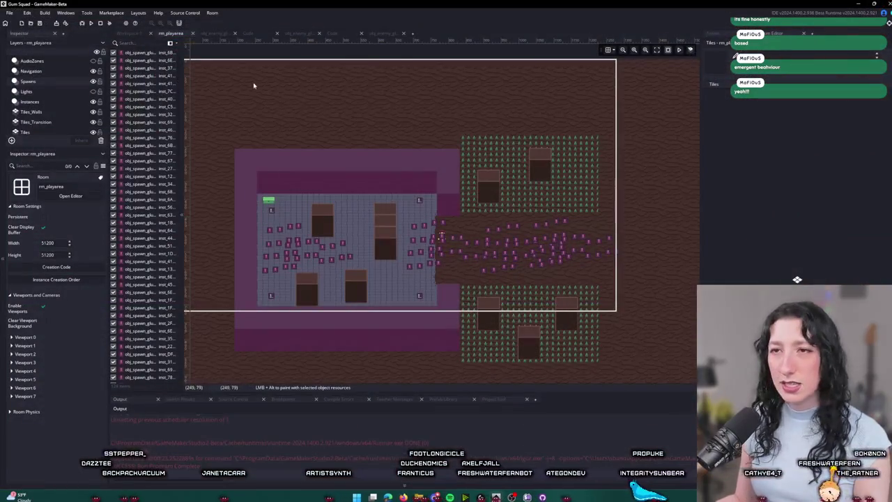
Step: Inspect spr_enemy_glummer in the sprite editor, collapsing its collision mask settings, then close it
{"action": "left_click", "coordinate": [127, 33]}
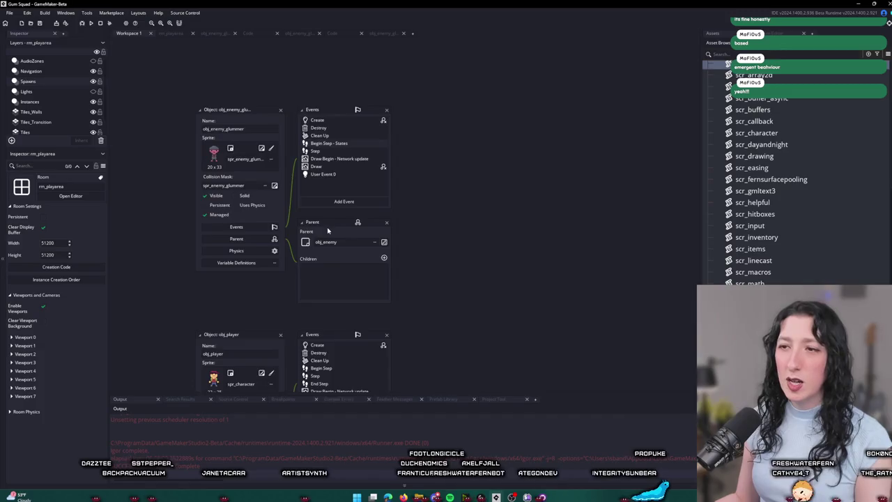
{"action": "scroll", "coordinate": [328, 230], "scroll_direction": "up", "scroll_amount": 2}
{"action": "double_click", "coordinate": [335, 109]}
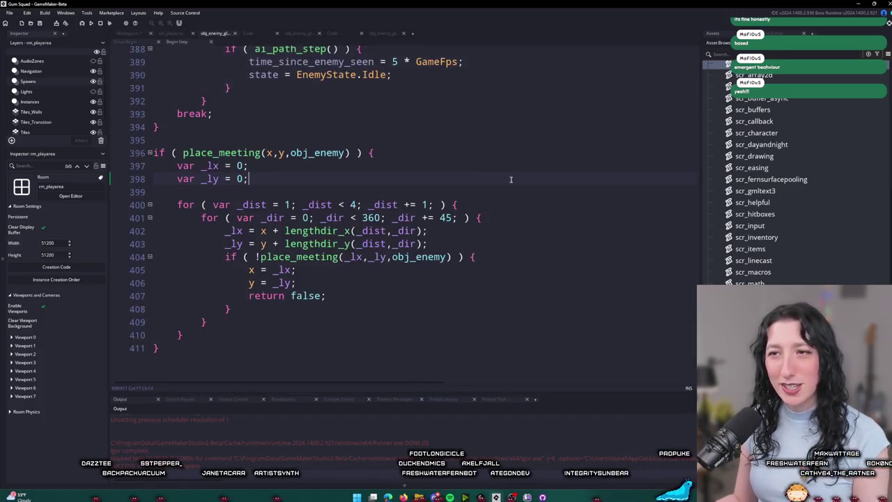
{"action": "left_click", "coordinate": [135, 35]}
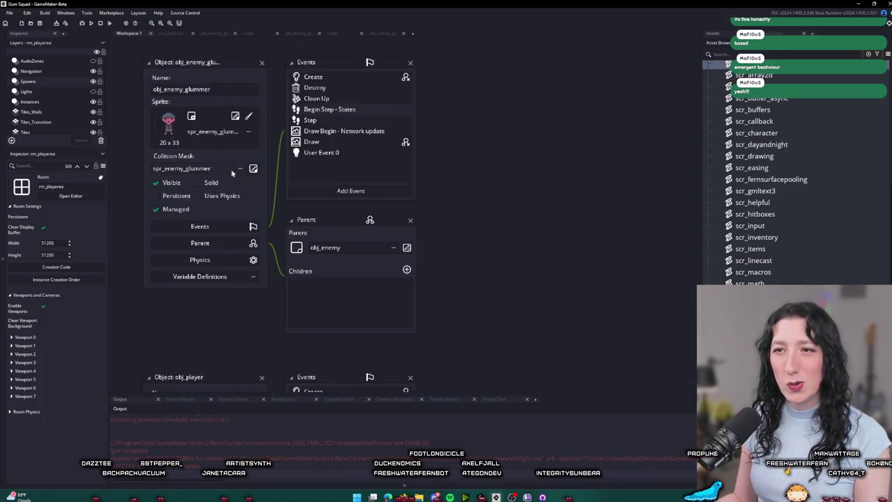
{"action": "left_click", "coordinate": [235, 116]}
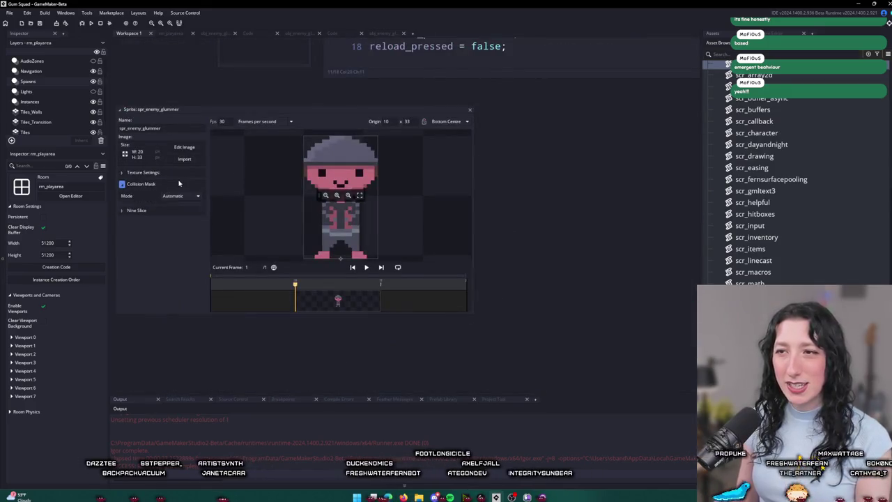
{"action": "left_click", "coordinate": [179, 183]}
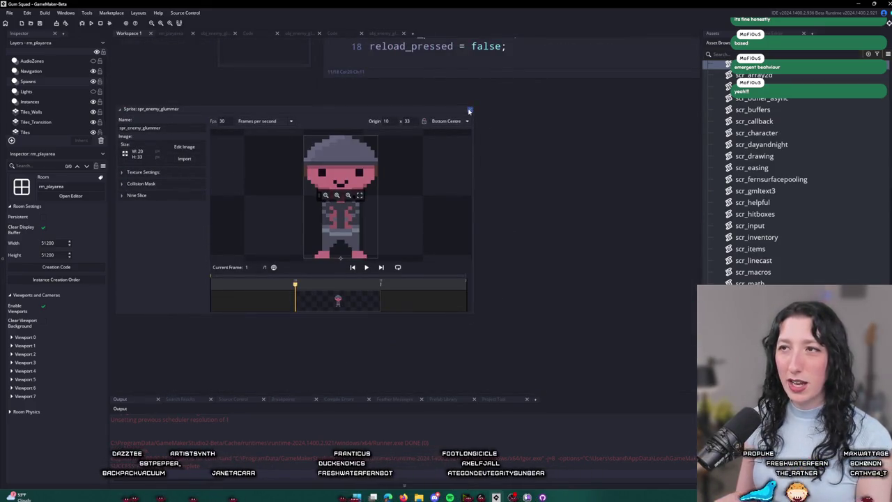
{"action": "left_click", "coordinate": [469, 112]}
{"action": "left_click", "coordinate": [383, 37]}
Step: From the object editor workspace, reopen obj_enemy_glummer's Begin Step event
{"action": "left_click", "coordinate": [212, 33]}
{"action": "scroll", "coordinate": [261, 243], "scroll_direction": "up", "scroll_amount": 10}
{"action": "scroll", "coordinate": [307, 399], "scroll_direction": "up", "scroll_amount": 15}
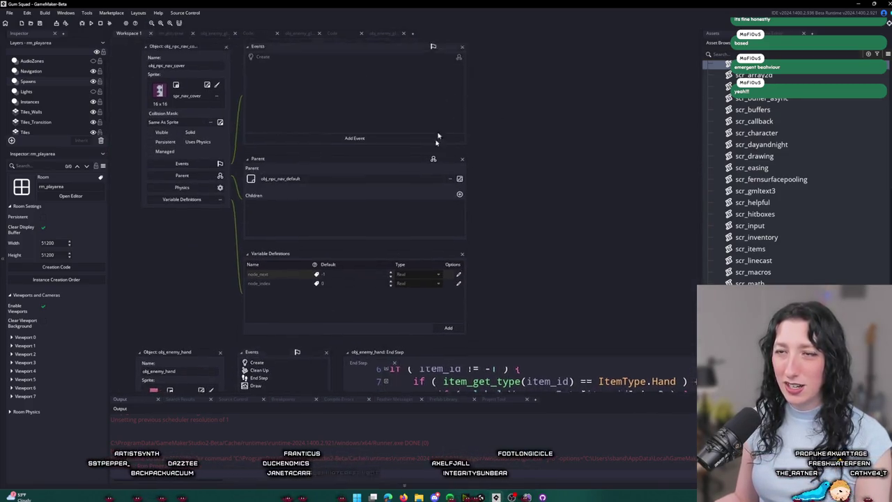
{"action": "scroll", "coordinate": [364, 396], "scroll_direction": "up", "scroll_amount": 15}
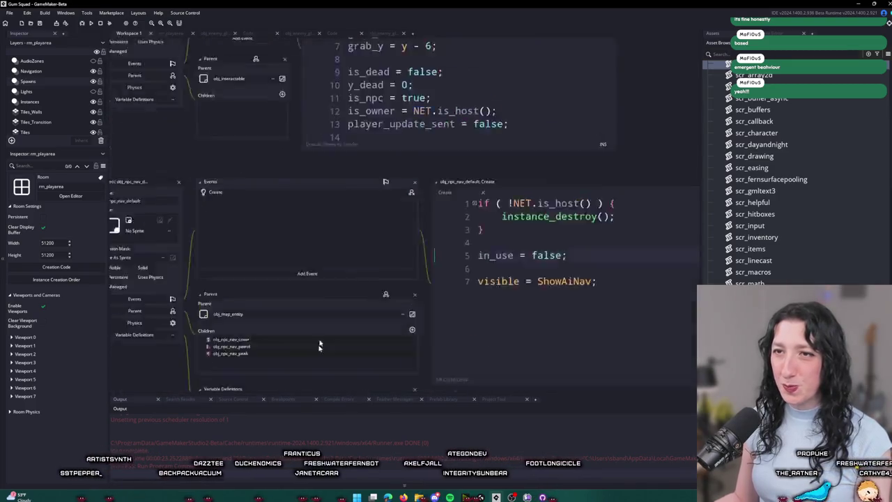
{"action": "scroll", "coordinate": [330, 359], "scroll_direction": "up", "scroll_amount": 5}
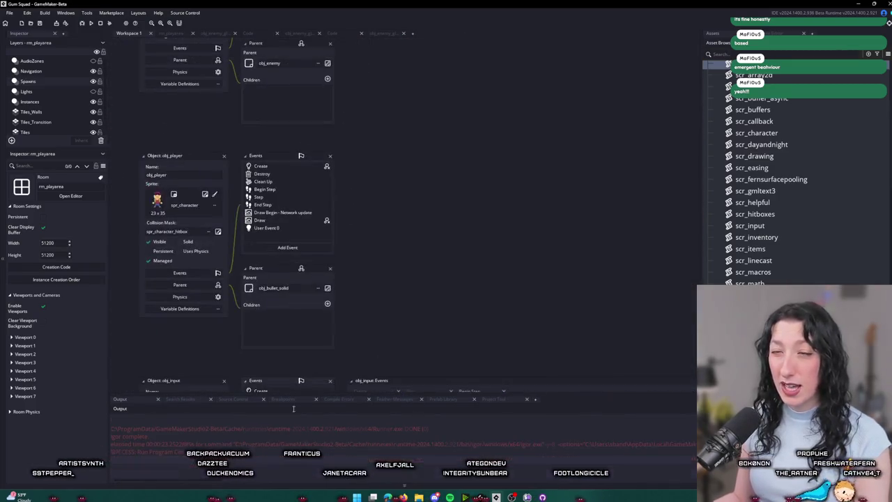
{"action": "scroll", "coordinate": [397, 191], "scroll_direction": "up", "scroll_amount": 8}
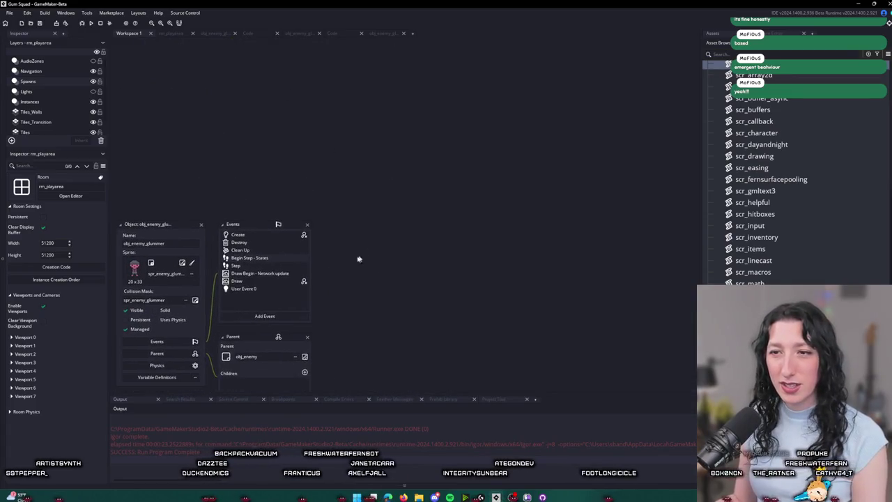
{"action": "left_click", "coordinate": [280, 259]}
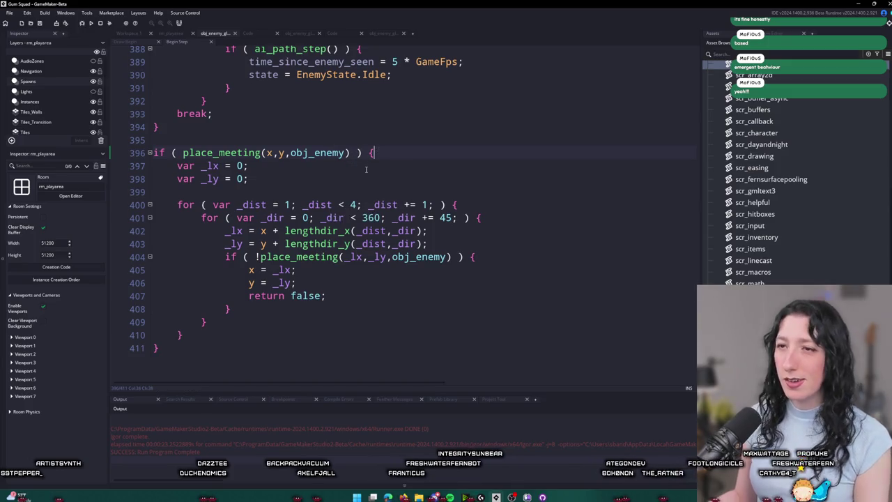
Step: Add show_message("TEST") inside the enemy overlap check, then run the game and start from its title menu
{"action": "key", "text": "Return"}
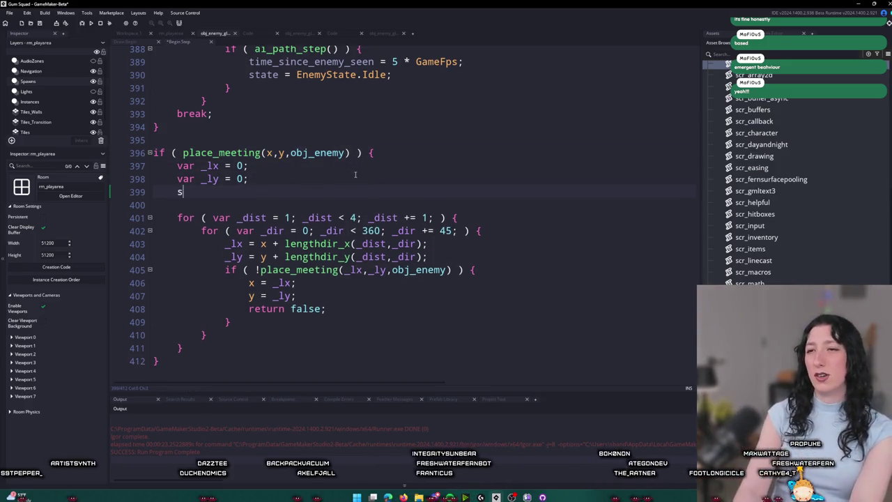
{"action": "type", "text": "how_message(\"TEST\");"}
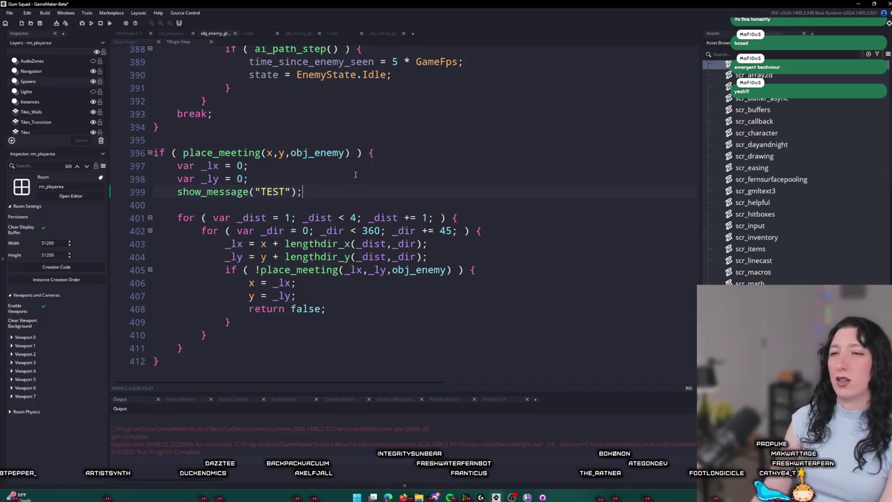
{"action": "key", "text": "F5"}
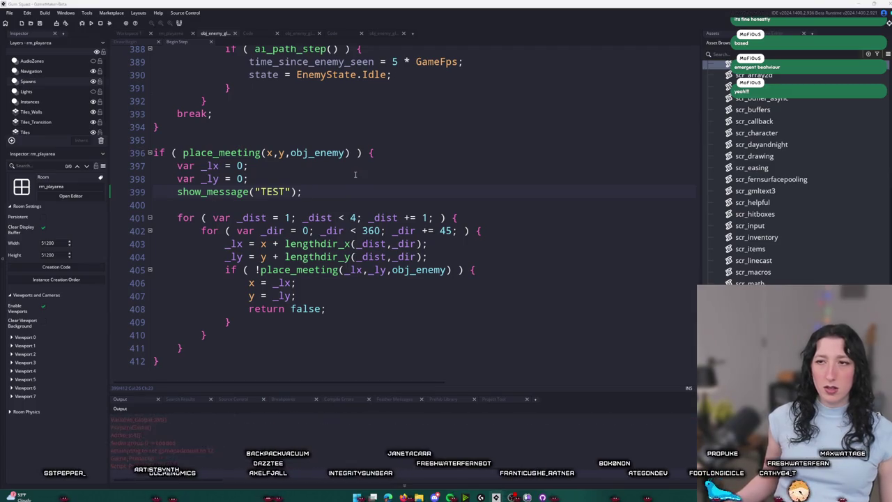
{"action": "left_click", "coordinate": [453, 233]}
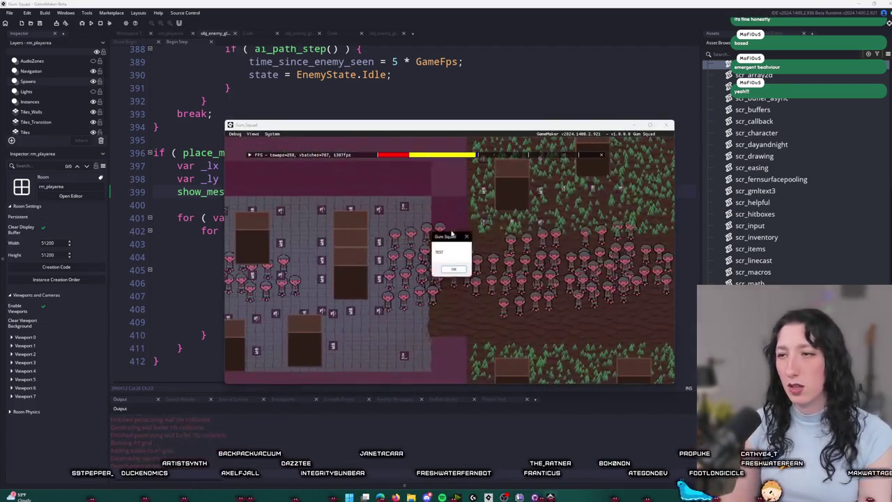
Step: Dismiss the TEST message, close the game, and delete the show_message test line
{"action": "key", "text": "Return"}
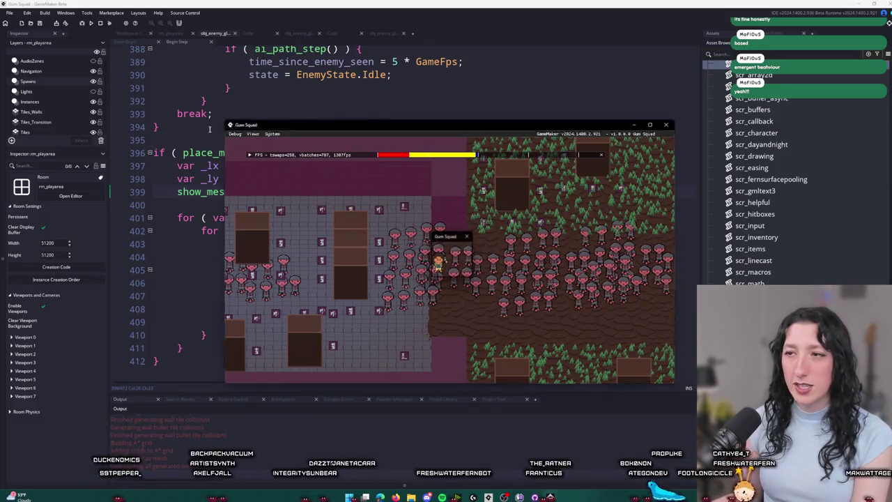
{"action": "left_click", "coordinate": [102, 23]}
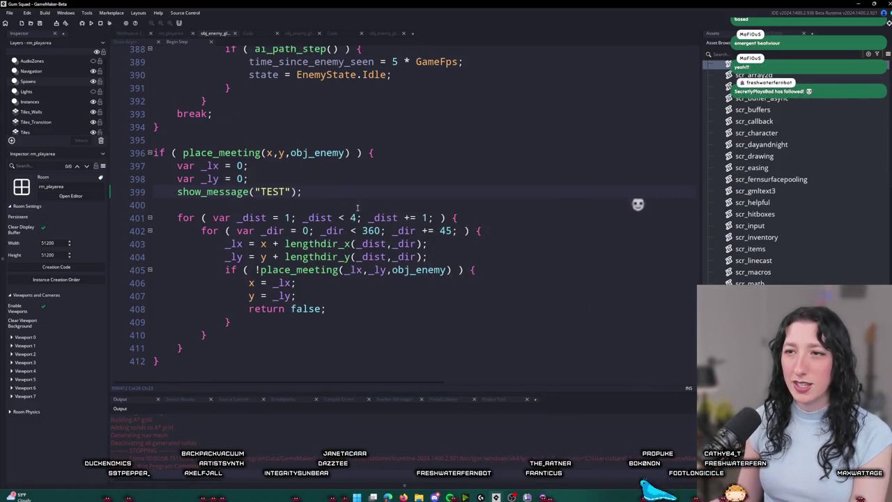
{"action": "key", "text": "shift+Home"}
{"action": "key", "text": "BackSpace"}
{"action": "key", "text": "BackSpace"}
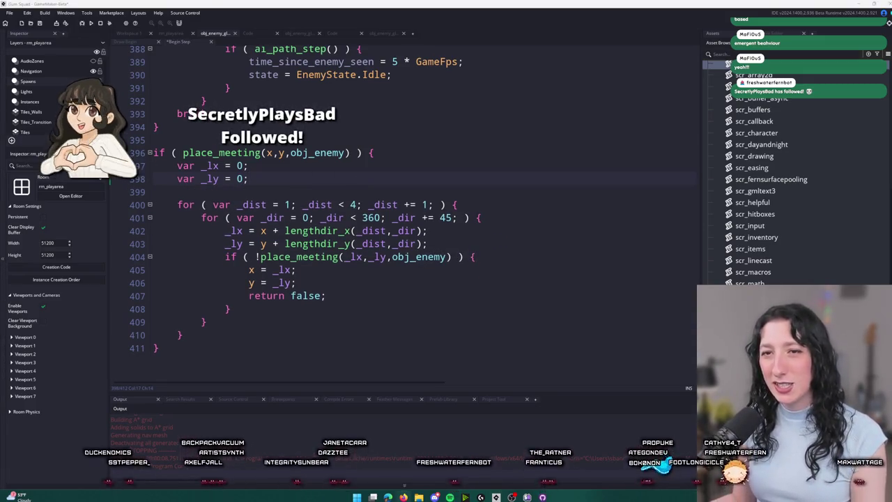
Step: Delete the whole place_meeting unstuck block from the enemy's Begin Step code
{"action": "left_click_drag", "start_coordinate": [162, 347], "coordinate": [151, 143]}
{"action": "key", "text": "ctrl+c"}
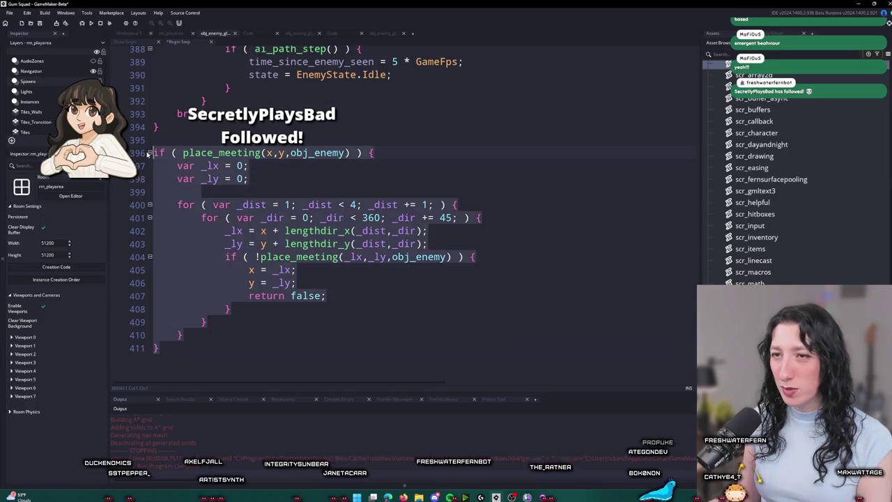
{"action": "key", "text": "BackSpace"}
{"action": "scroll", "coordinate": [150, 143], "scroll_direction": "up", "scroll_amount": 1}
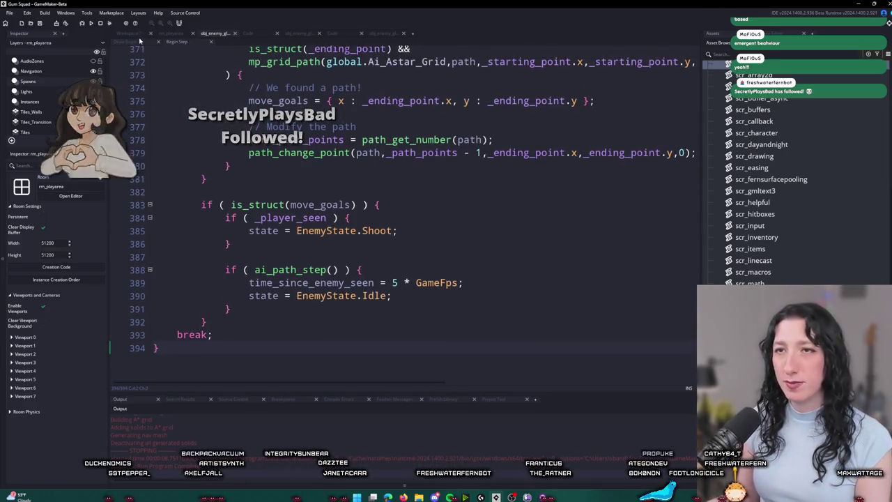
{"action": "key", "text": "ctrl+w"}
{"action": "double_click", "coordinate": [246, 267]}
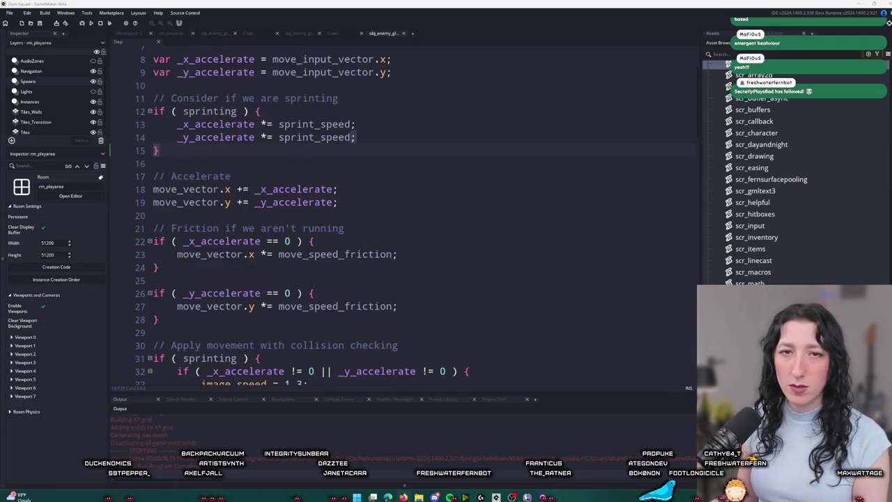
Step: Paste the place_meeting unstuck loop after the movement_apply line in the enemy Step event
{"action": "scroll", "coordinate": [423, 169], "scroll_direction": "down", "scroll_amount": 10}
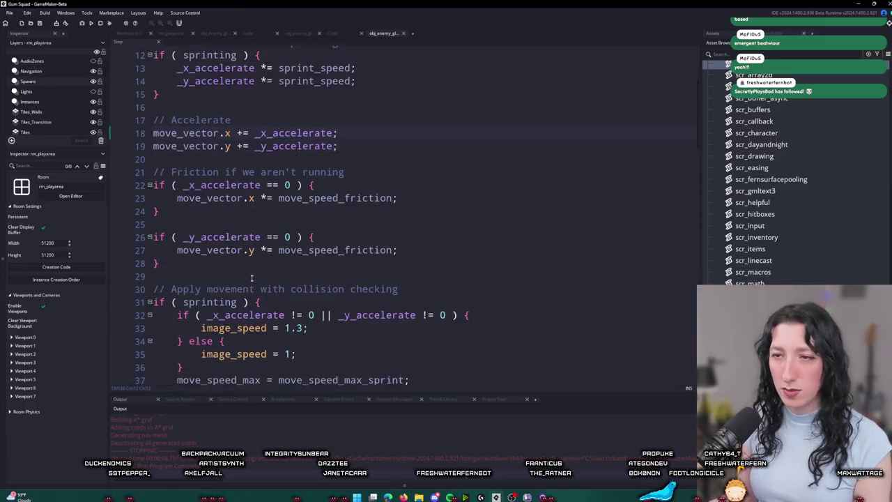
{"action": "left_click", "coordinate": [280, 374]}
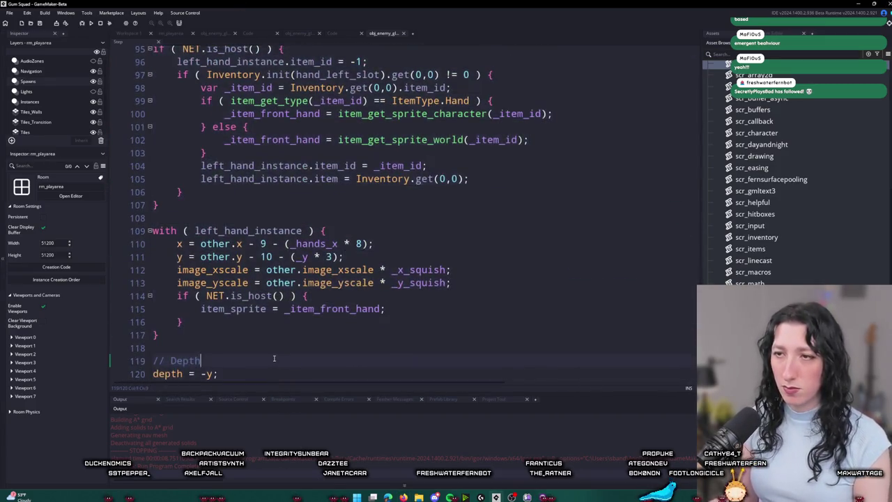
{"action": "scroll", "coordinate": [279, 279], "scroll_direction": "up", "scroll_amount": 15}
{"action": "left_click", "coordinate": [281, 170]}
{"action": "scroll", "coordinate": [442, 225], "scroll_direction": "up", "scroll_amount": 2}
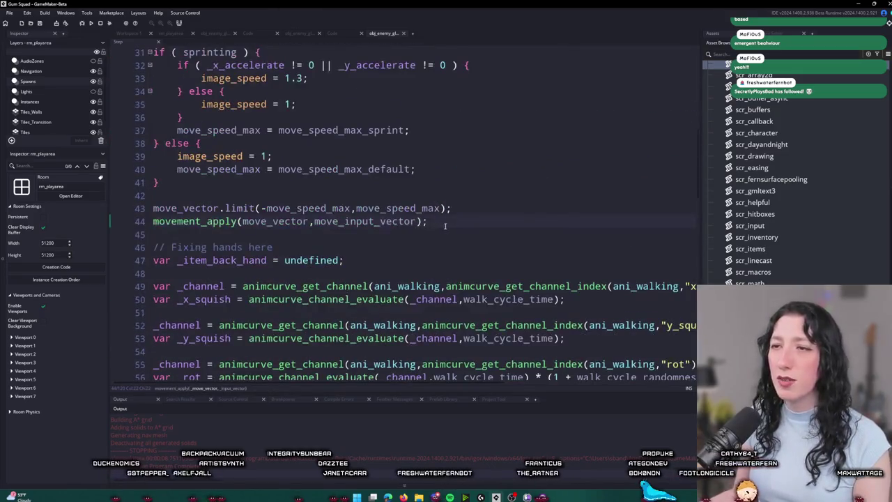
{"action": "key", "text": "ctrl+v"}
{"action": "scroll", "coordinate": [454, 195], "scroll_direction": "down", "scroll_amount": 3}
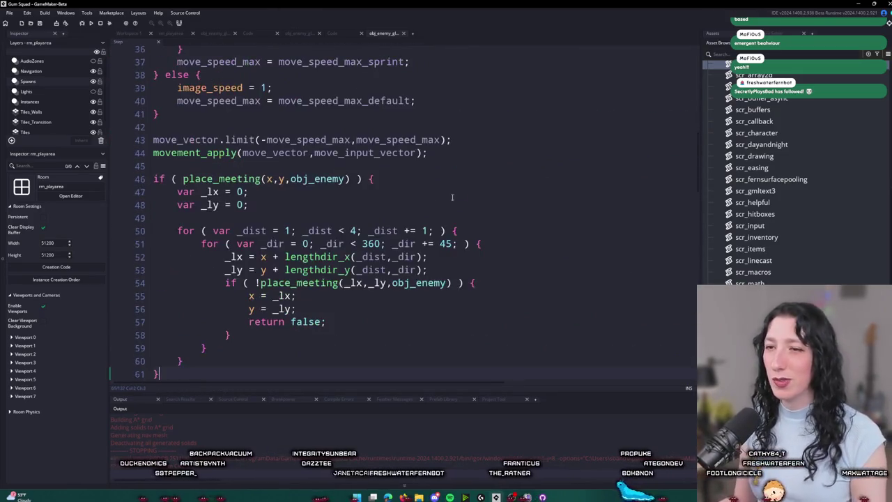
Step: Add a '// Prevent getting stuck' comment above the new block
{"action": "left_click", "coordinate": [291, 136]}
{"action": "left_click", "coordinate": [304, 124]}
{"action": "key", "text": "Return"}
{"action": "type", "text": "// preventi"}
{"action": "key", "text": "BackSpace"}
{"action": "key", "text": "BackSpace"}
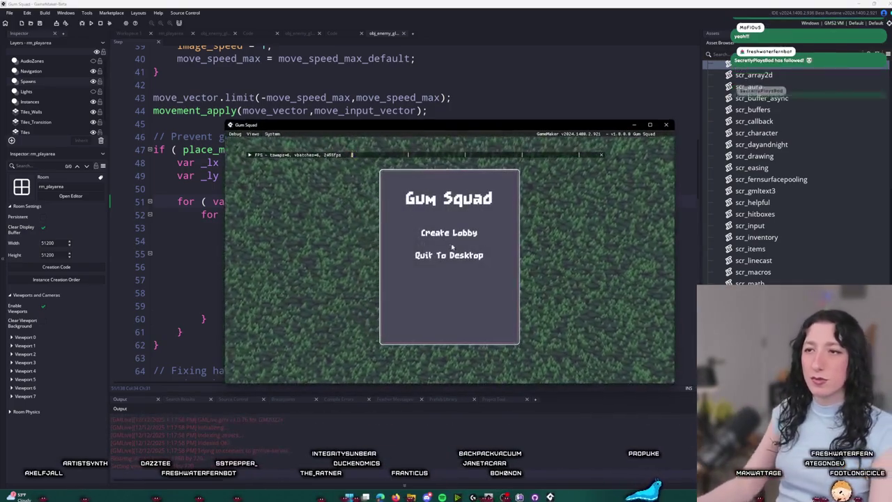
Step: Create a lobby, make the game fullscreen, and walk right, down and left across the level
{"action": "left_click", "coordinate": [450, 286]}
{"action": "left_click_drag", "start_coordinate": [474, 126], "coordinate": [474, 3]}
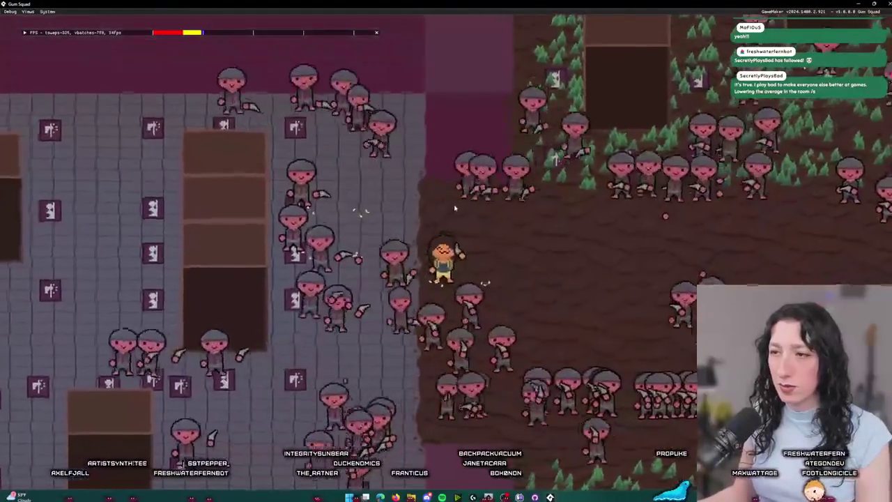
{"action": "key", "text": "Tab"}
{"action": "key", "text": "Tab"}
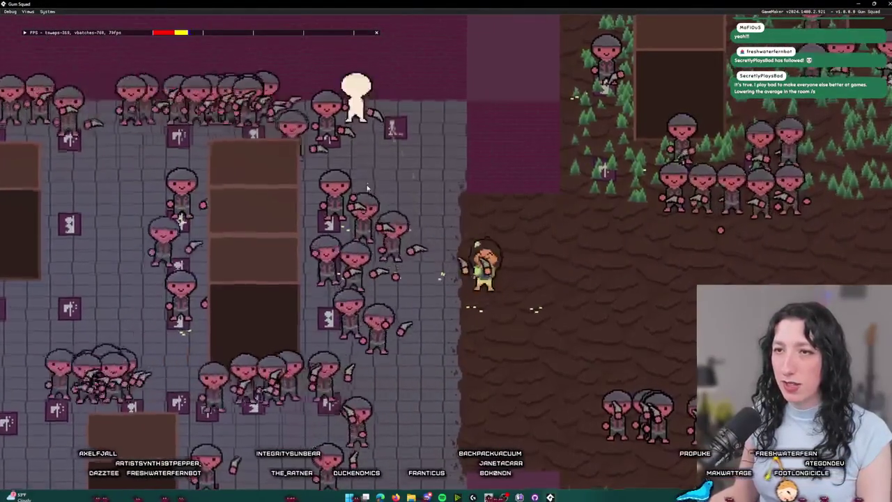
{"action": "key", "text": "d"}
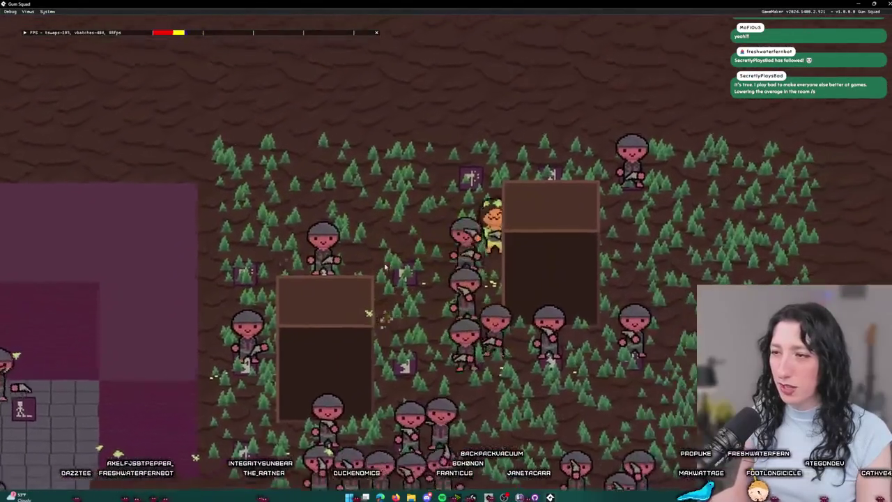
{"action": "key", "text": "s"}
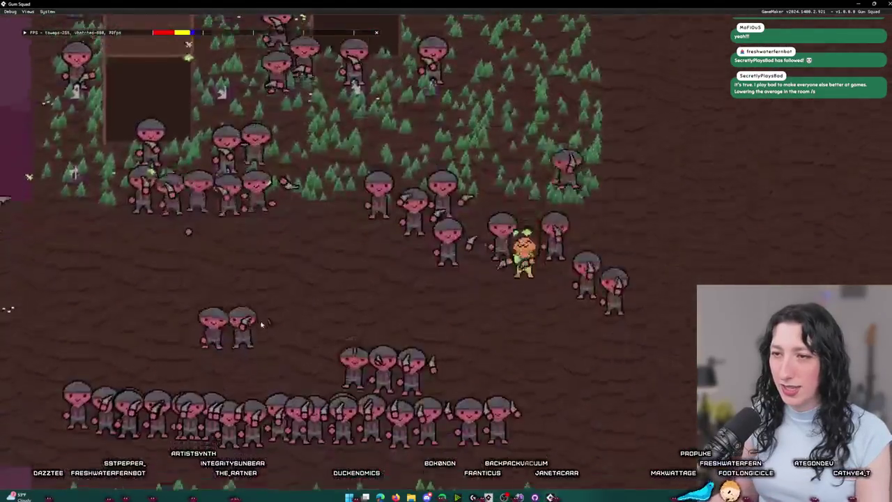
{"action": "key", "text": "a"}
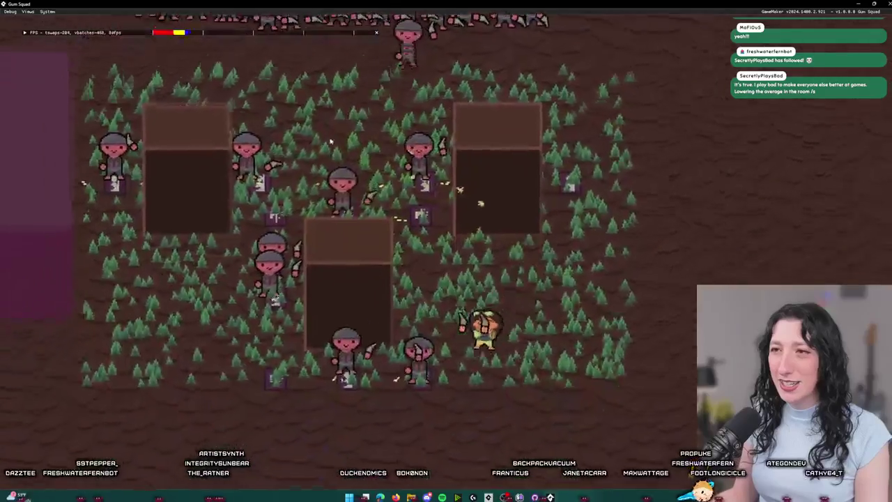
{"action": "key", "text": "a"}
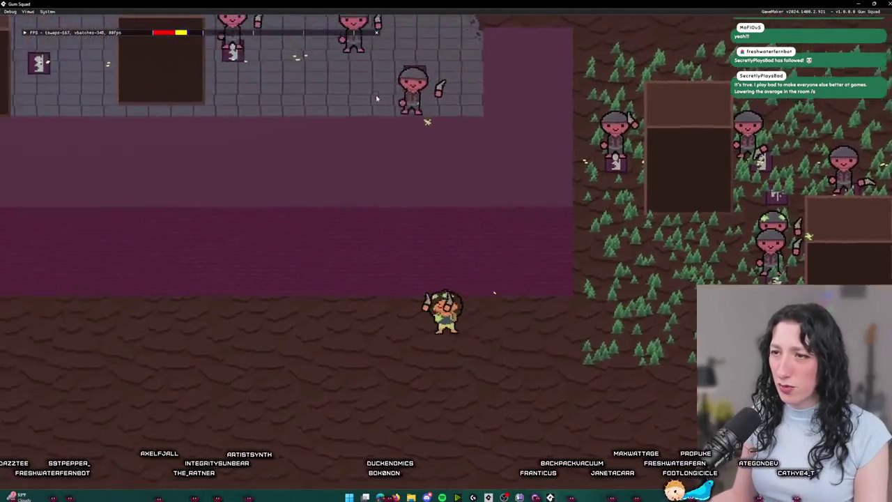
{"action": "key", "text": "a"}
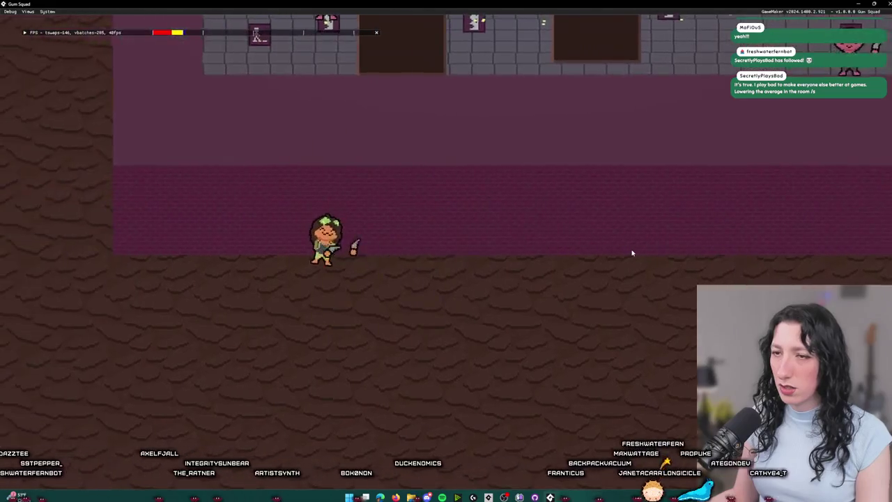
Step: Walk up past the grey room, along the purple room, and down through the enemy soldiers
{"action": "key", "text": "w"}
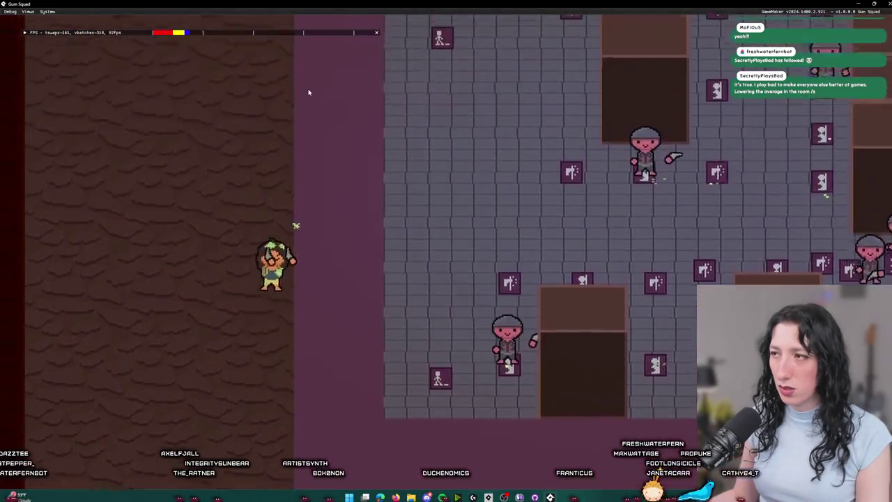
{"action": "key", "text": "w"}
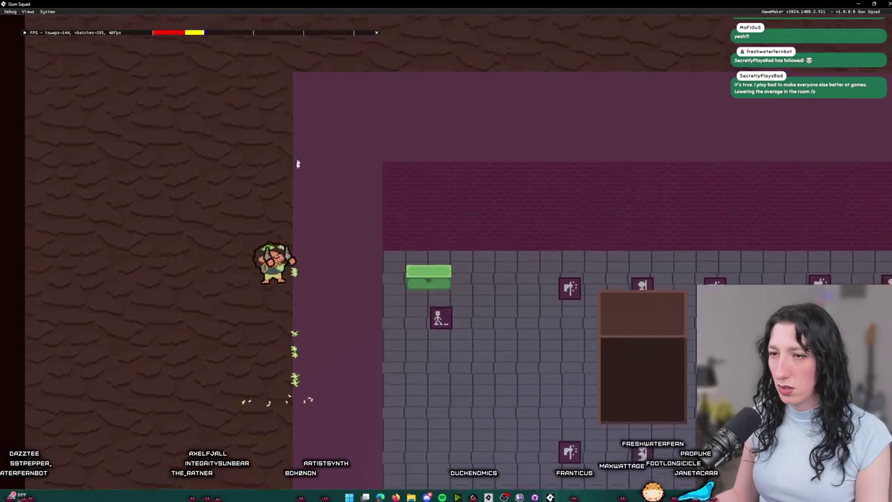
{"action": "key", "text": "d"}
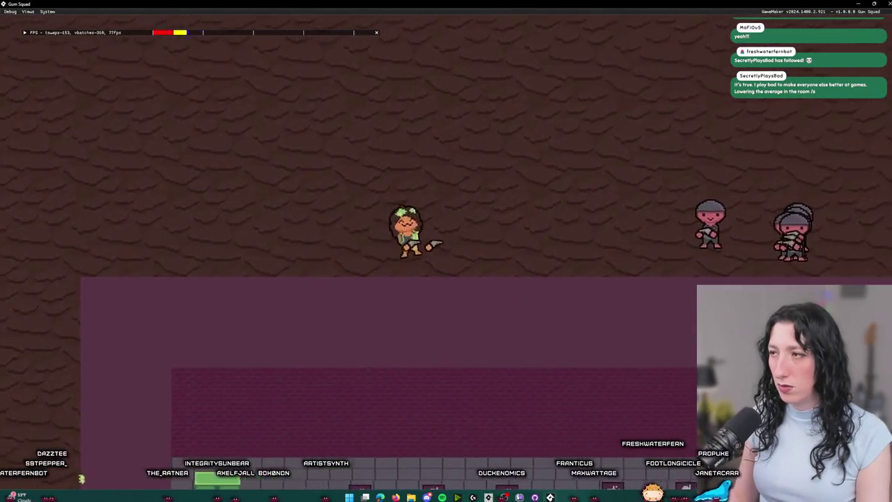
{"action": "key", "text": "d"}
{"action": "key", "text": "s"}
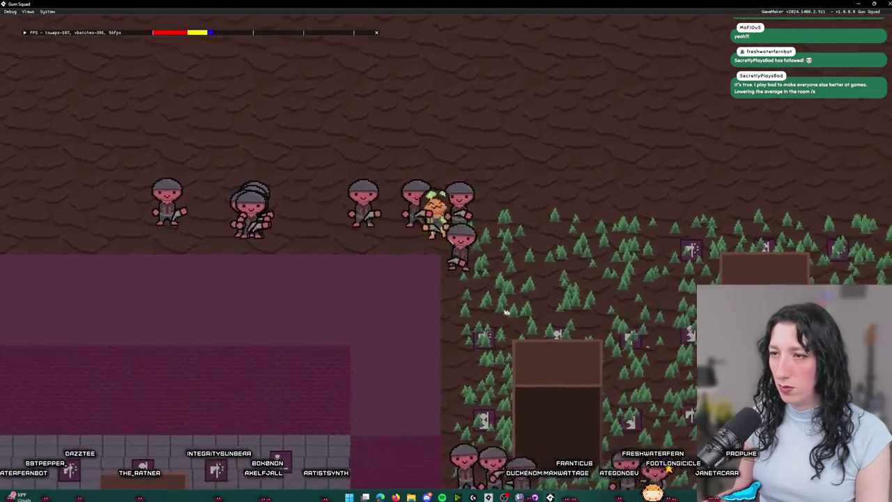
{"action": "key", "text": "s"}
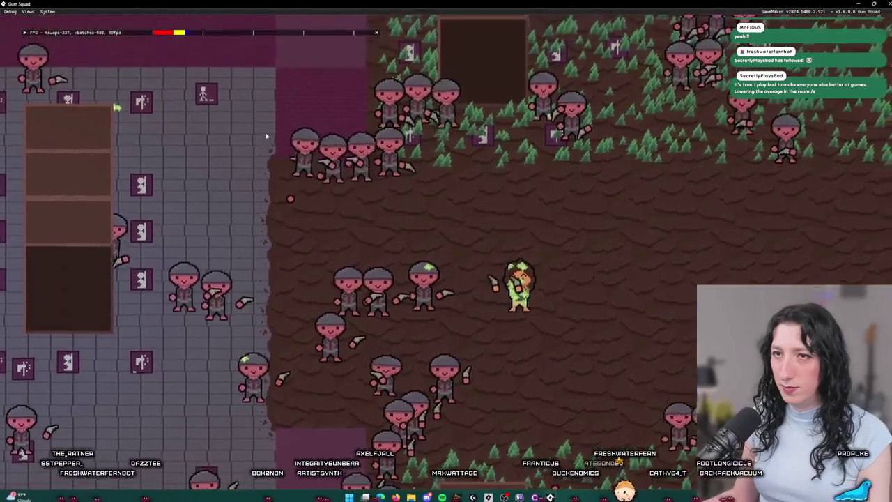
{"action": "key", "text": "d"}
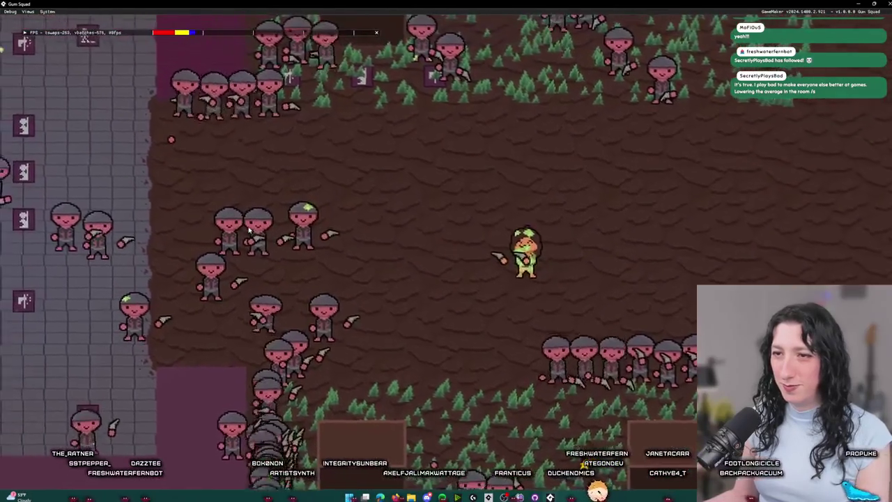
{"action": "key", "text": "s"}
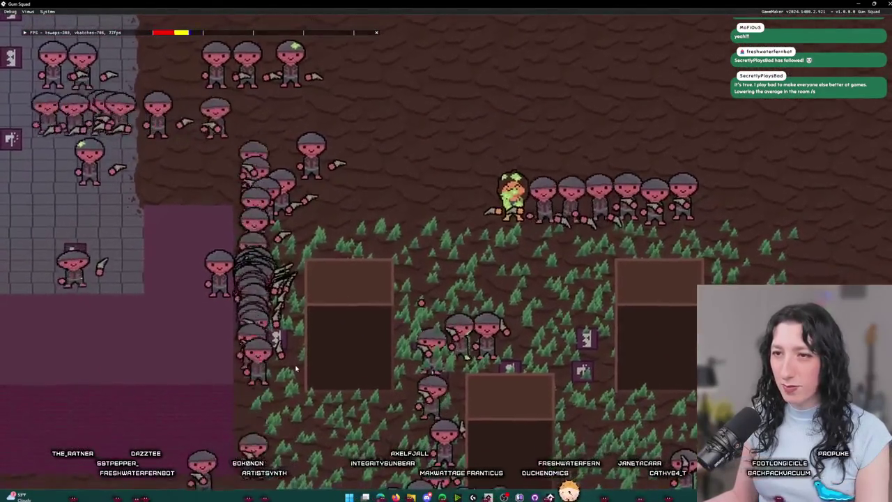
{"action": "key", "text": "a"}
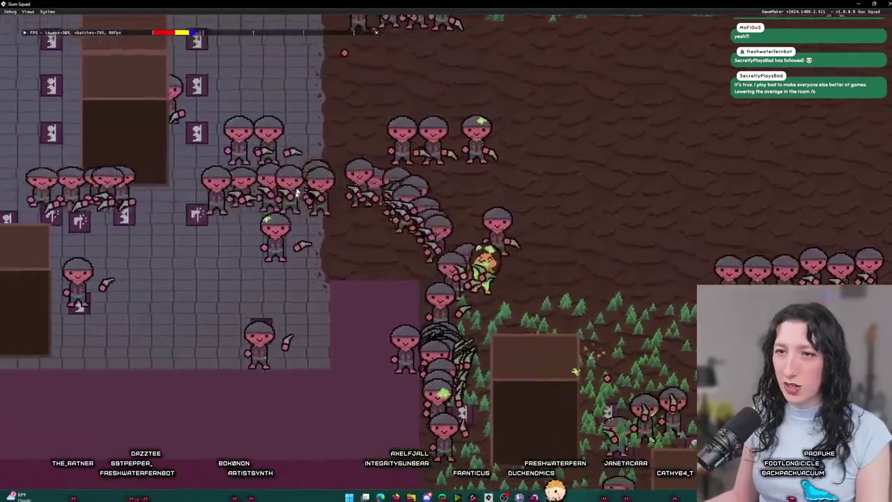
{"action": "key", "text": "a"}
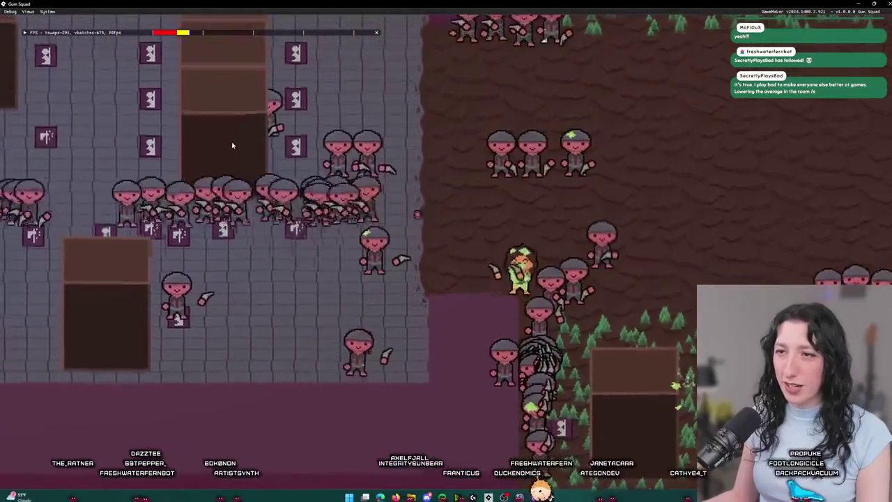
{"action": "key", "text": "a"}
Step: Push through the enemy group in the grey room, then close the game
{"action": "key", "text": "s"}
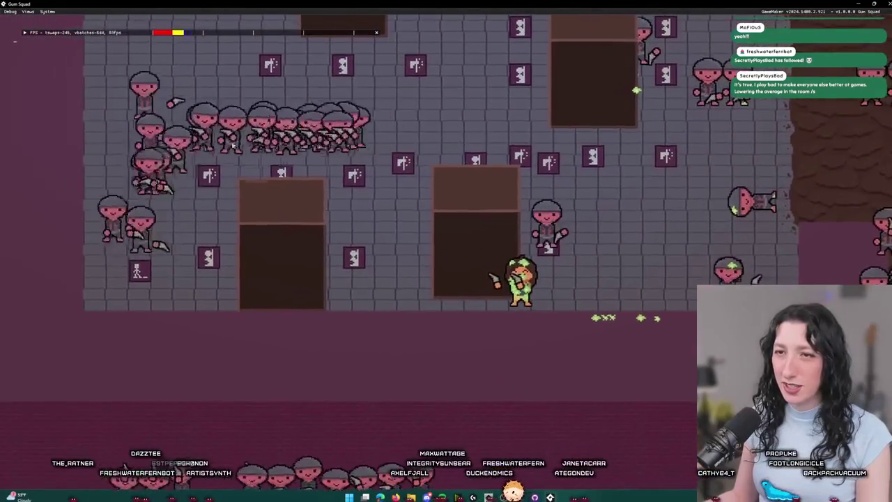
{"action": "key", "text": "d"}
{"action": "key", "text": "w"}
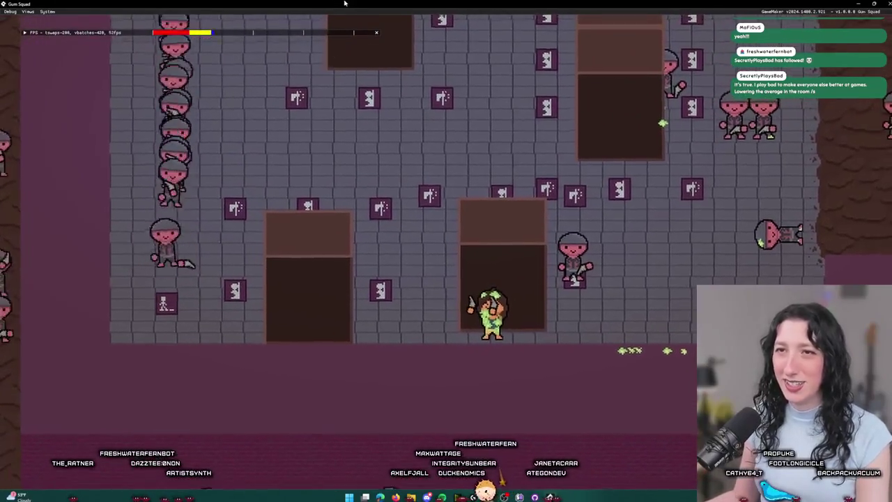
{"action": "key", "text": "w"}
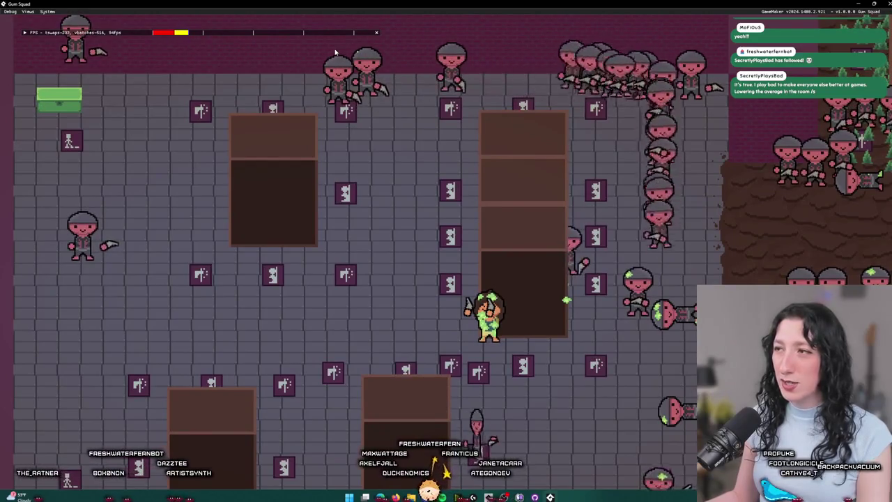
{"action": "key", "text": "d"}
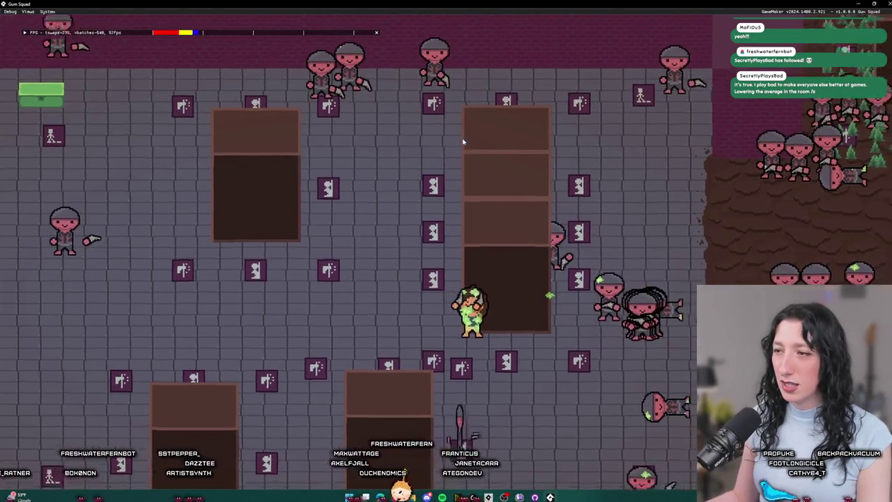
{"action": "key", "text": "w"}
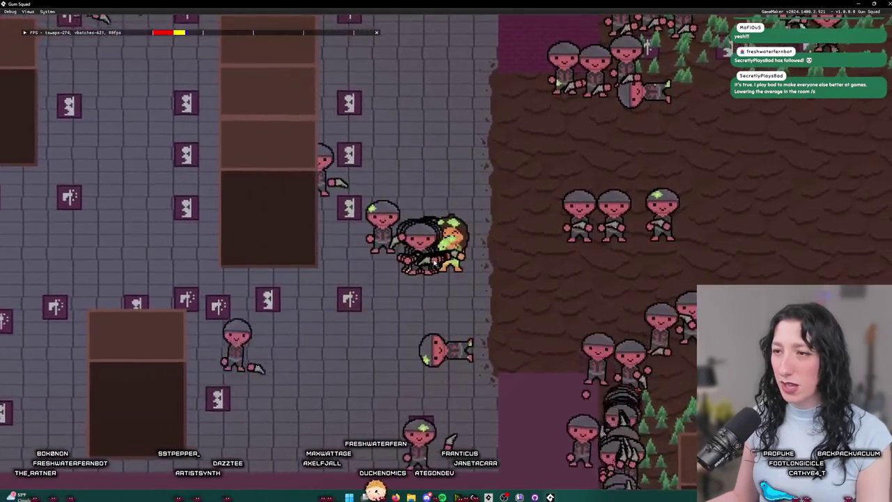
{"action": "key", "text": "d"}
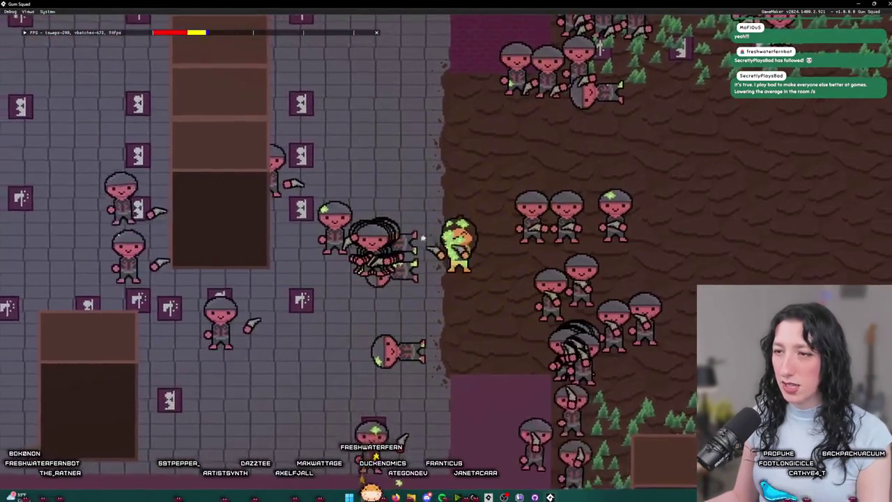
{"action": "key", "text": "Escape"}
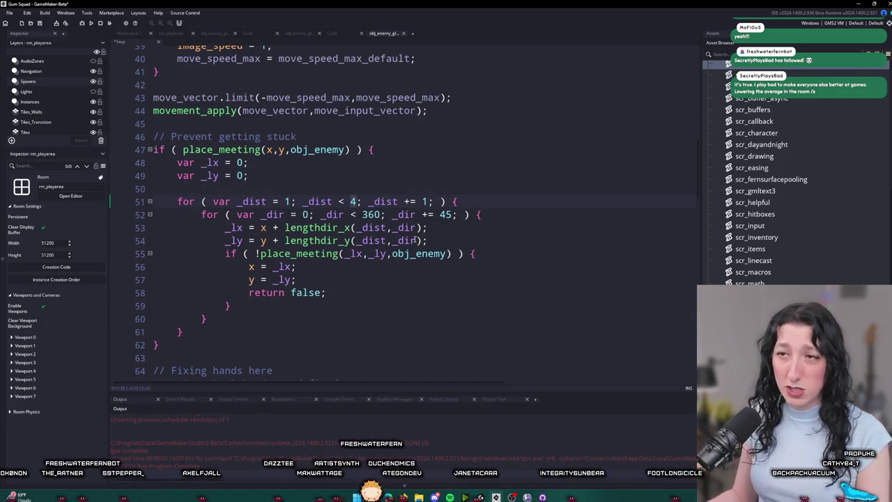
Step: Select the Prevent getting stuck block and open the manual page for place_meeting
{"action": "scroll", "coordinate": [342, 277], "scroll_direction": "up", "scroll_amount": 8}
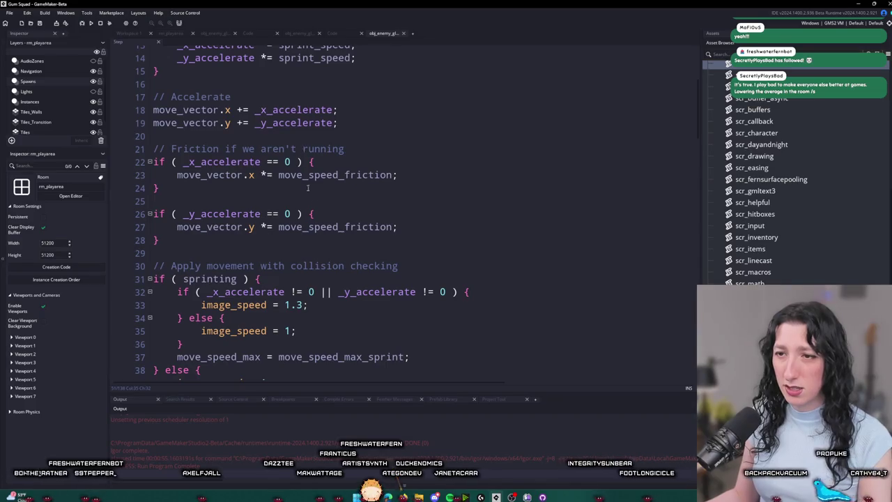
{"action": "scroll", "coordinate": [305, 174], "scroll_direction": "up", "scroll_amount": 4}
{"action": "scroll", "coordinate": [370, 283], "scroll_direction": "down", "scroll_amount": 13}
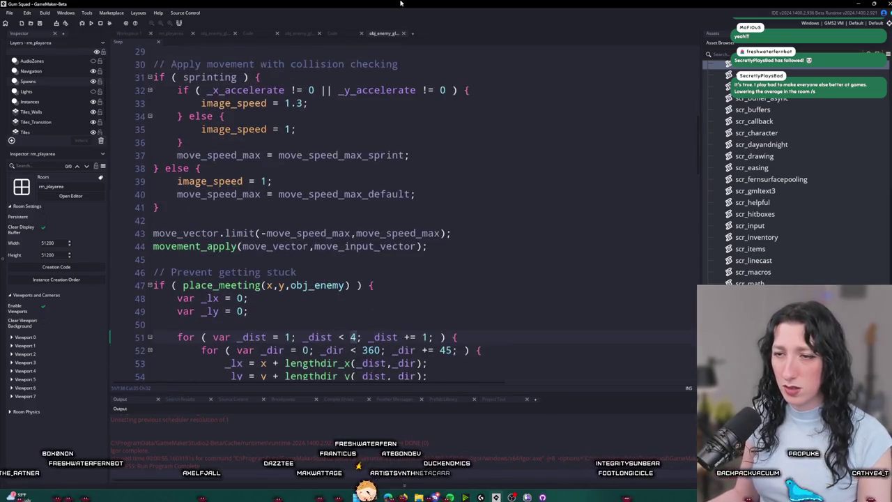
{"action": "mouse_move", "coordinate": [203, 326]}
{"action": "left_mouse_down"}
{"action": "mouse_move", "coordinate": [146, 173]}
{"action": "mouse_move", "coordinate": [144, 188]}
{"action": "mouse_move", "coordinate": [145, 159]}
{"action": "left_mouse_up"}
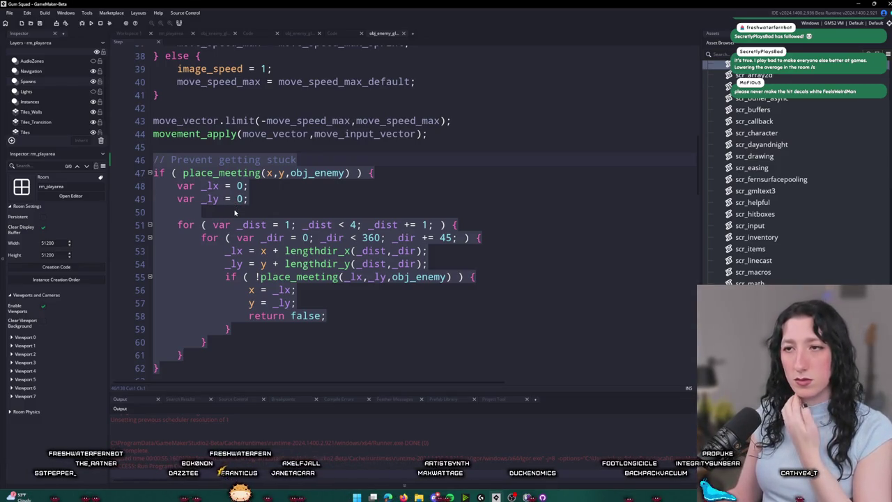
{"action": "left_click", "coordinate": [240, 173]}
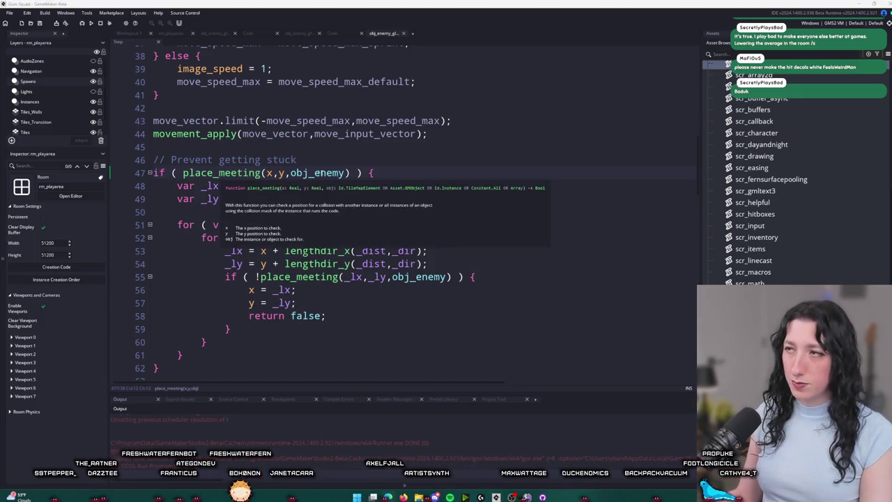
{"action": "key", "text": "F1"}
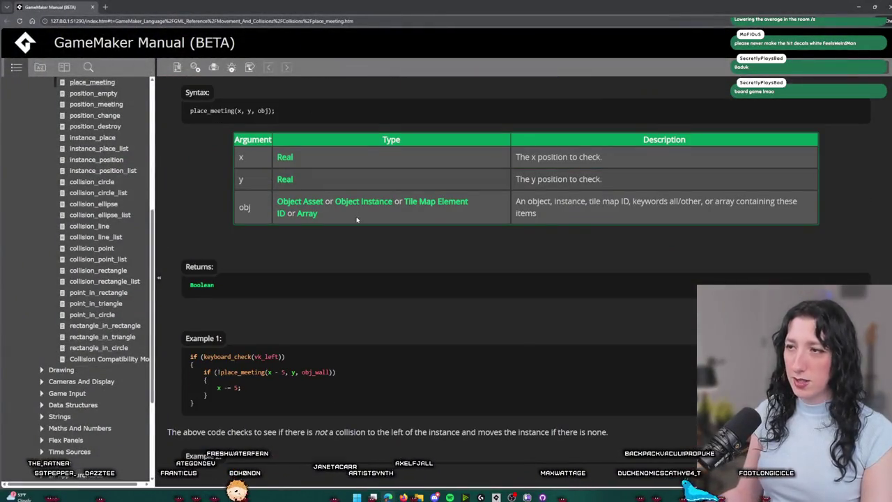
Step: Go back to the Collisions manual page, read the instance_place reference, then return to GameMaker
{"action": "scroll", "coordinate": [357, 220], "scroll_direction": "down", "scroll_amount": 3}
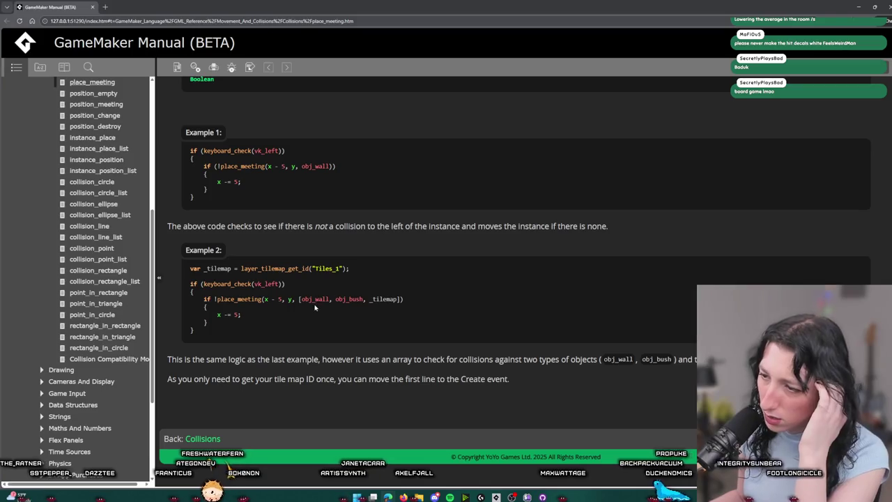
{"action": "left_click", "coordinate": [213, 439]}
{"action": "scroll", "coordinate": [263, 354], "scroll_direction": "down", "scroll_amount": 10}
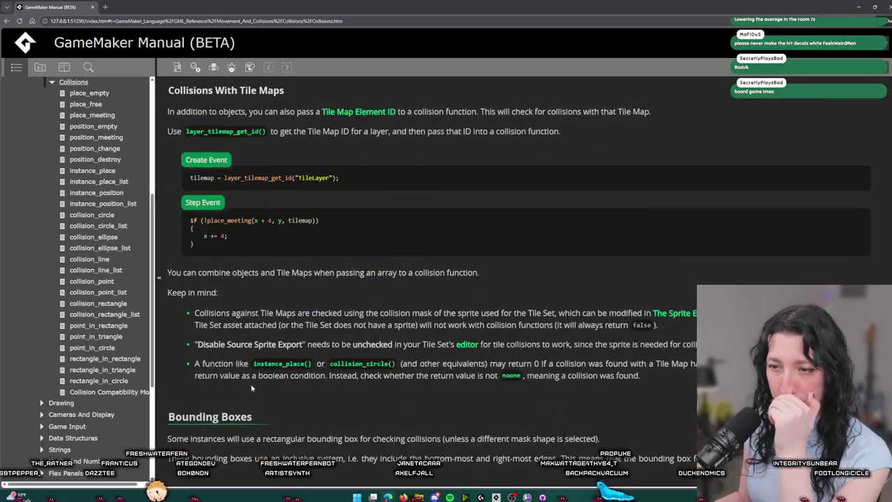
{"action": "scroll", "coordinate": [262, 354], "scroll_direction": "down", "scroll_amount": 5}
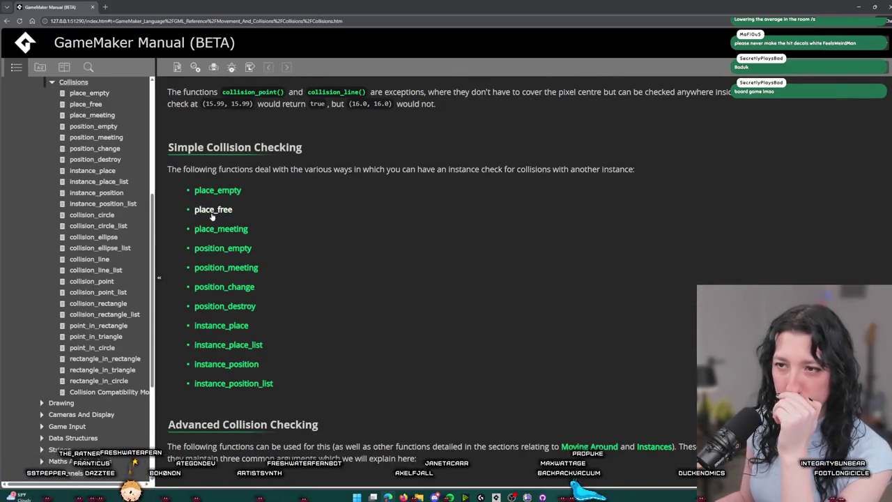
{"action": "left_click", "coordinate": [216, 325]}
{"action": "scroll", "coordinate": [214, 320], "scroll_direction": "down", "scroll_amount": 2}
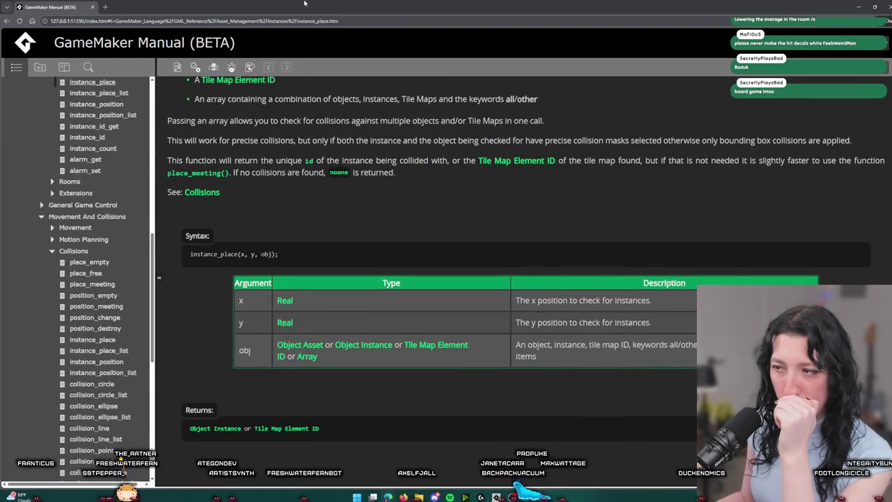
{"action": "scroll", "coordinate": [219, 129], "scroll_direction": "up", "scroll_amount": 2}
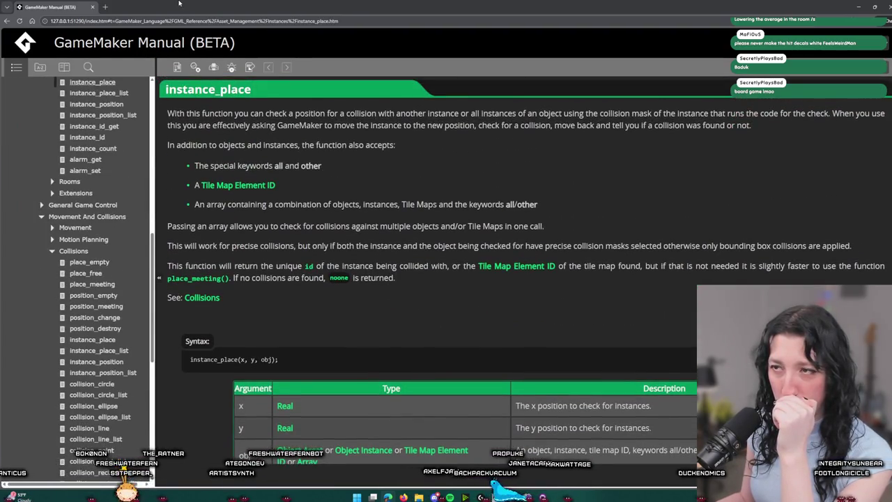
{"action": "key", "text": "alt+Tab"}
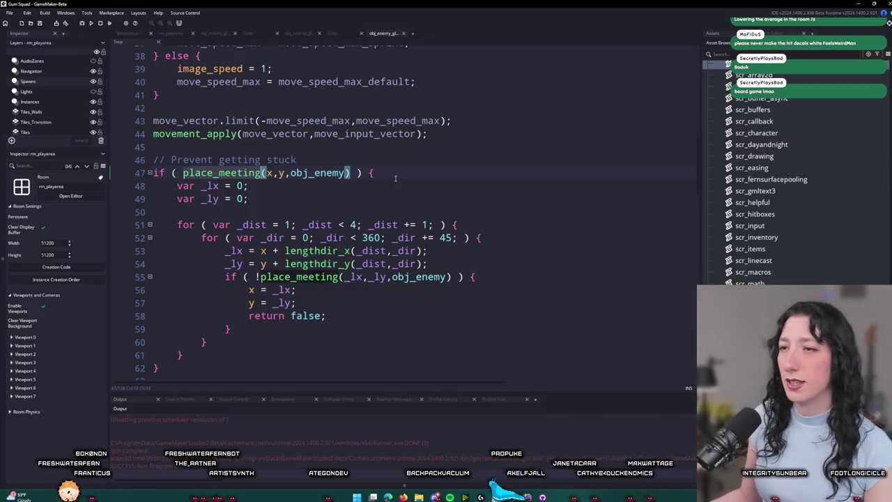
Step: Add show_message("TEST") inside the stuck check and delete the 120 instances in rm_playarea
{"action": "key", "text": "Return"}
{"action": "type", "text": "show_message(\"TEST\");"}
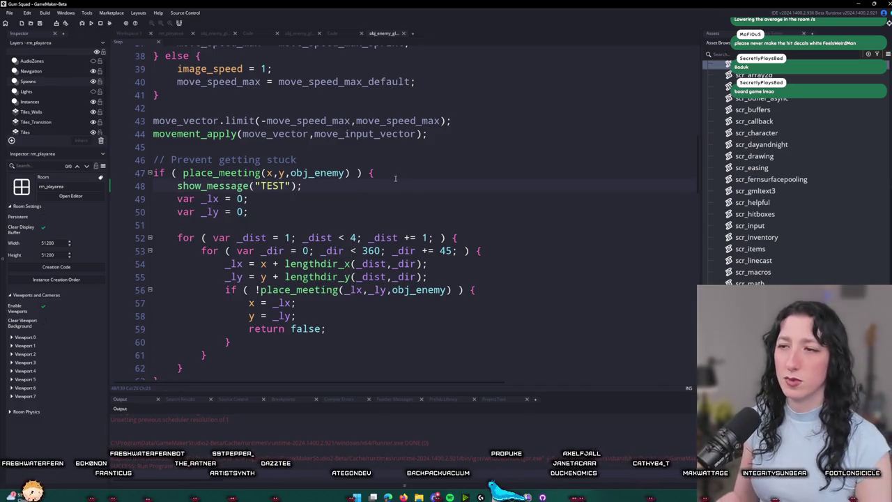
{"action": "left_click", "coordinate": [186, 33]}
{"action": "mouse_move", "coordinate": [690, 320]}
{"action": "left_mouse_down"}
{"action": "mouse_move", "coordinate": [325, 156]}
{"action": "mouse_move", "coordinate": [310, 158]}
{"action": "left_mouse_up"}
{"action": "key", "text": "Delete"}
Step: Delete the leftover room instances and run the game
{"action": "left_click_drag", "start_coordinate": [330, 210], "coordinate": [288, 253]}
{"action": "key", "text": "Delete"}
{"action": "key", "text": "F5"}
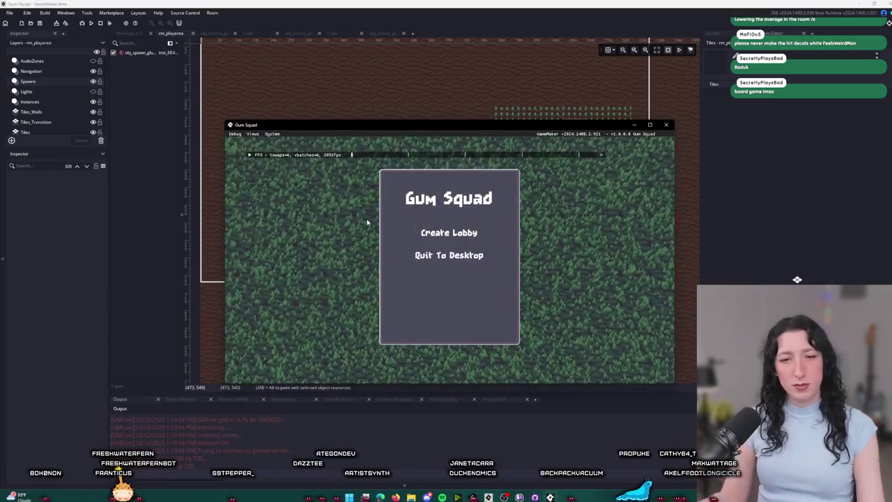
Step: Play-test the level in a lobby, then return to obj_enemy_glummer's Step code
{"action": "left_click", "coordinate": [467, 233]}
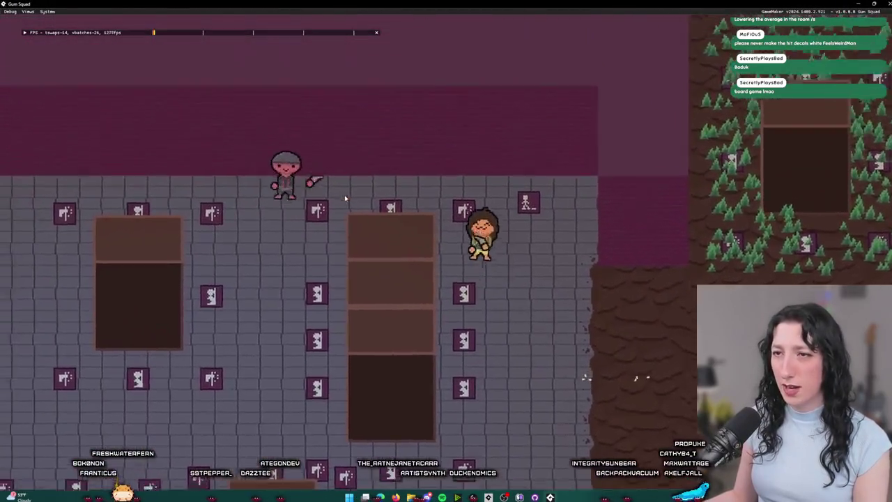
{"action": "key", "text": "Escape"}
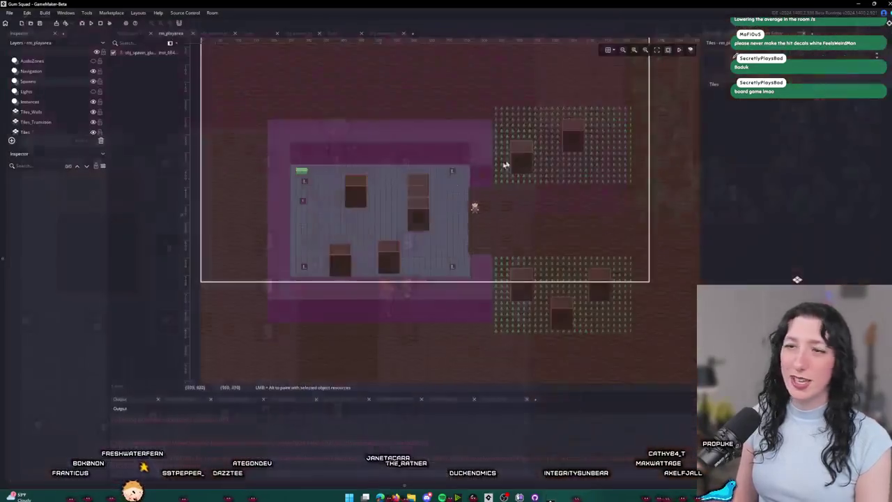
{"action": "left_click", "coordinate": [134, 34]}
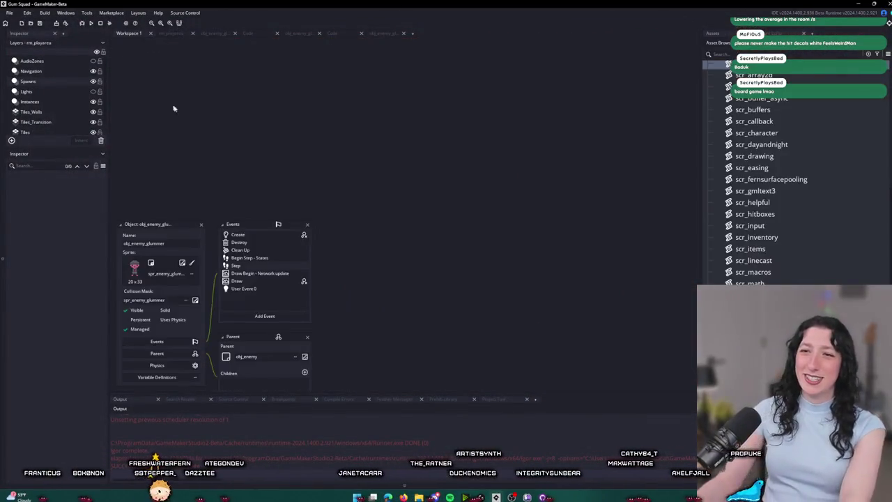
{"action": "left_click", "coordinate": [380, 34]}
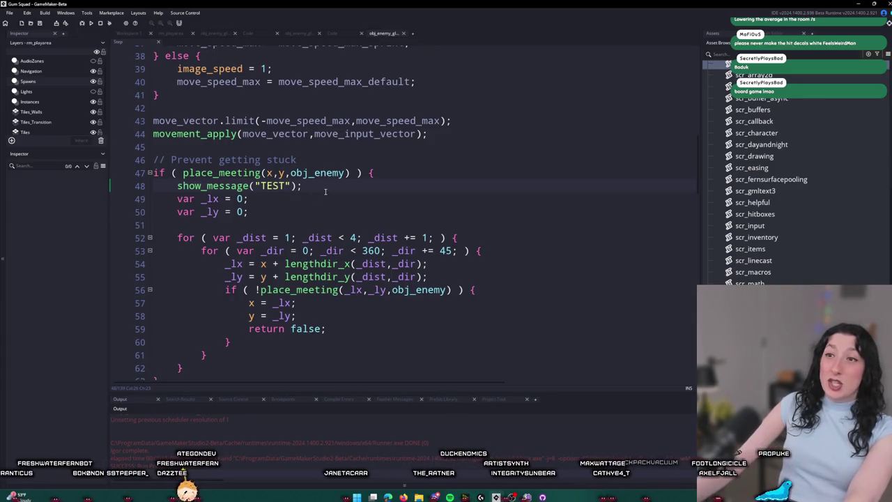
Step: Delete the show_message("TEST") line from the unstuck block
{"action": "left_click_drag", "start_coordinate": [362, 184], "coordinate": [396, 178]}
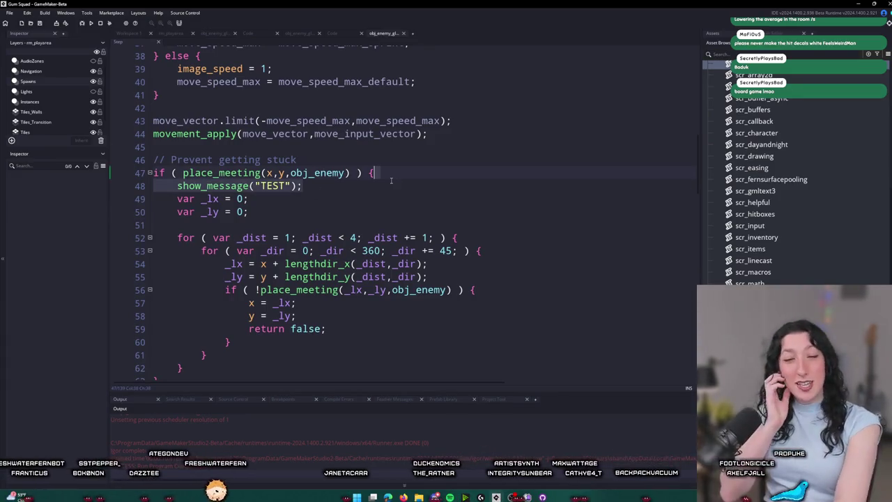
{"action": "key", "text": "BackSpace"}
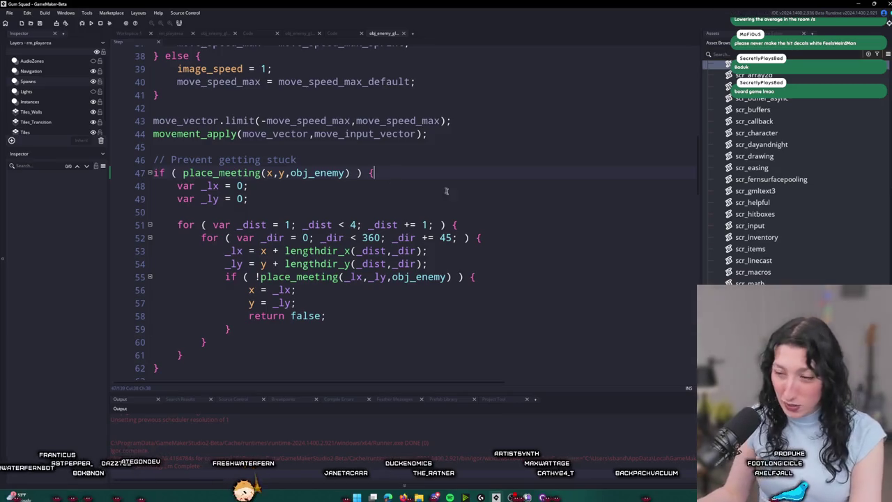
{"action": "scroll", "coordinate": [767, 174], "scroll_direction": "down", "scroll_amount": 1}
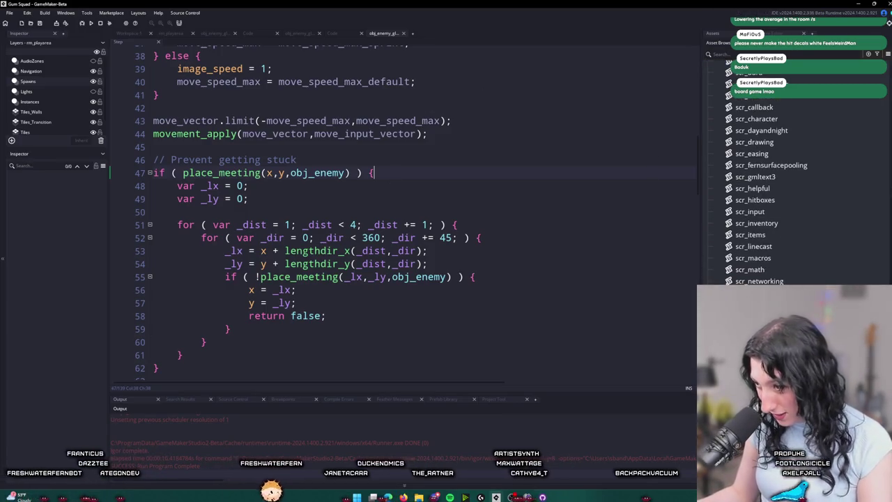
{"action": "scroll", "coordinate": [767, 188], "scroll_direction": "down", "scroll_amount": 5}
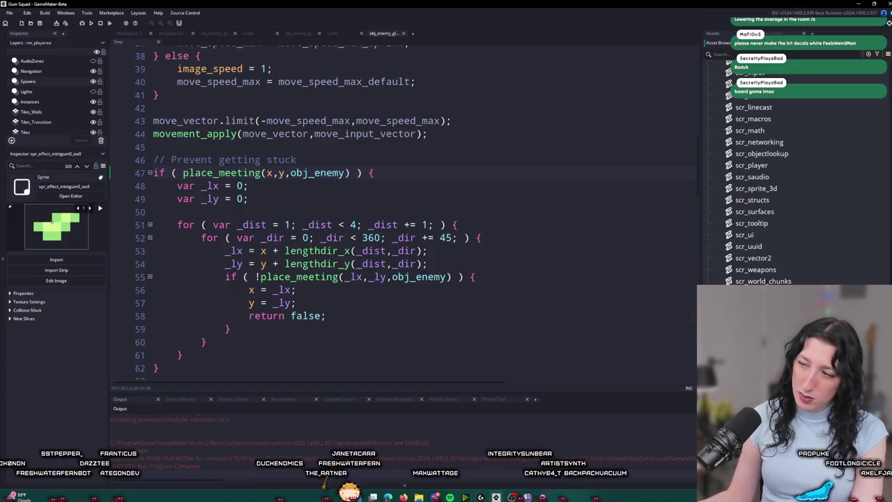
Step: Apply the Greyscale effect to the first frame of spr_effect_mintgum0_wall_1
{"action": "left_click", "coordinate": [71, 196]}
{"action": "left_click", "coordinate": [185, 147]}
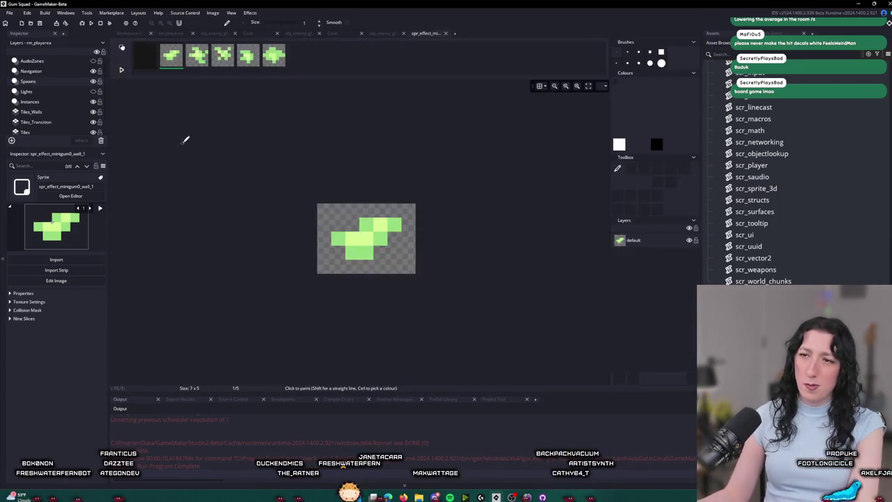
{"action": "left_click", "coordinate": [213, 13]}
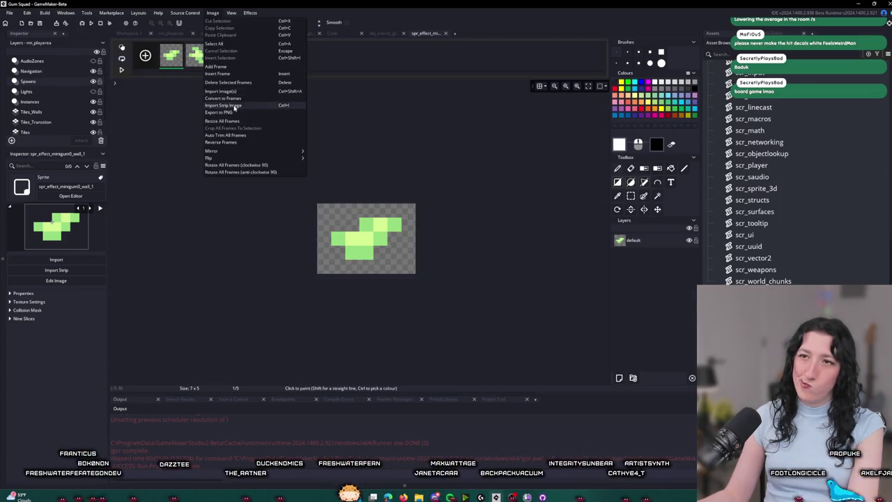
{"action": "left_click", "coordinate": [250, 12]}
{"action": "left_click", "coordinate": [245, 27]}
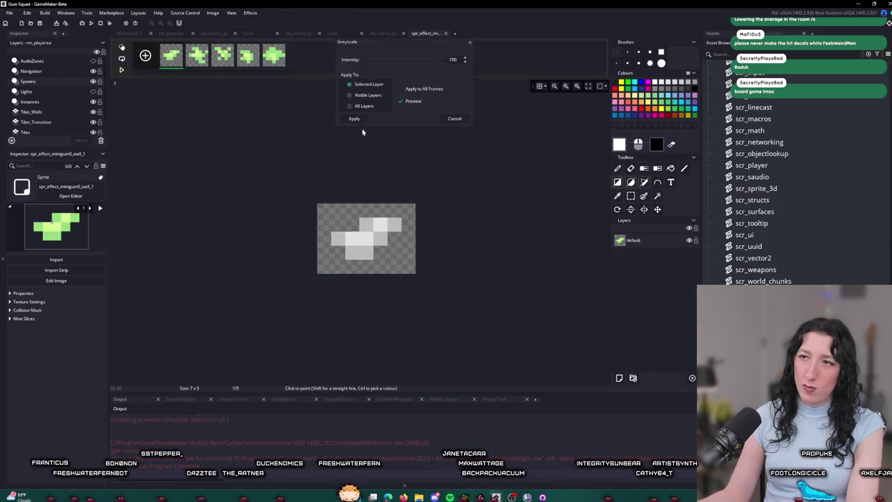
{"action": "left_click", "coordinate": [357, 113]}
Step: Reapply Greyscale with Apply to All Frames so all five frames turn grey
{"action": "key", "text": "Right"}
{"action": "key", "text": "Right"}
{"action": "key", "text": "Right"}
{"action": "key", "text": "ctrl+a"}
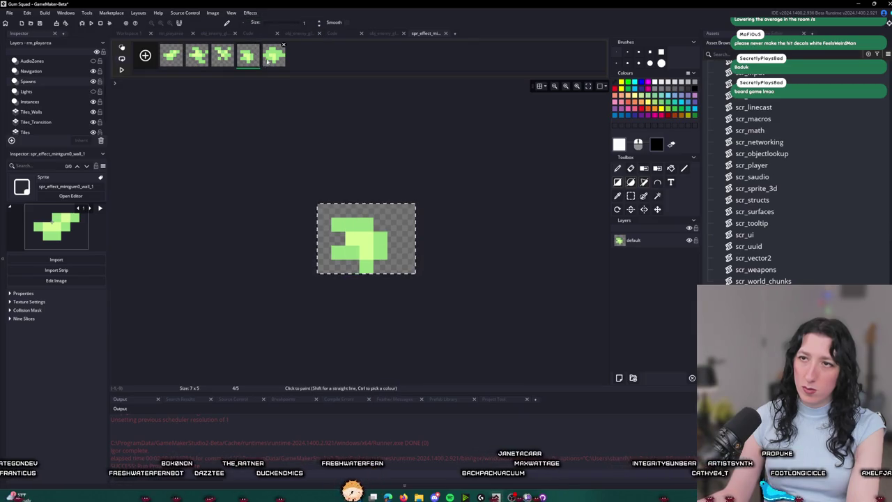
{"action": "key", "text": "Right"}
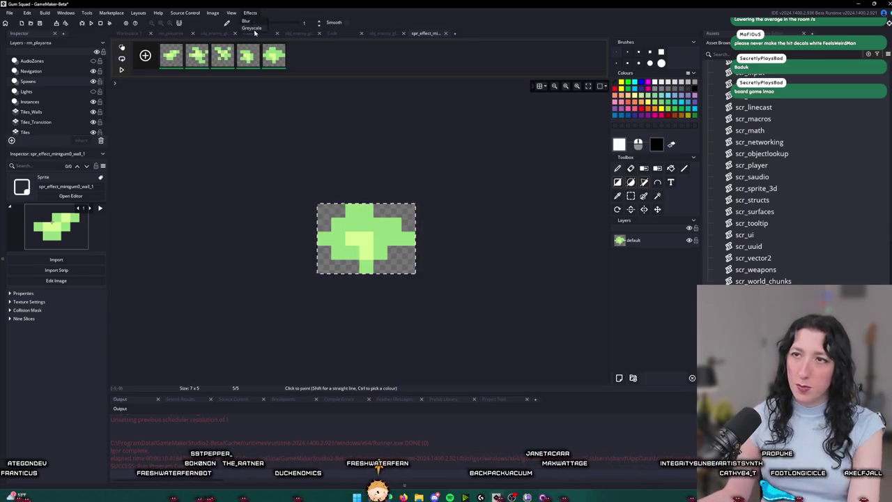
{"action": "left_click", "coordinate": [250, 13]}
{"action": "left_click", "coordinate": [245, 28]}
{"action": "left_click", "coordinate": [403, 89]}
{"action": "left_click", "coordinate": [354, 119]}
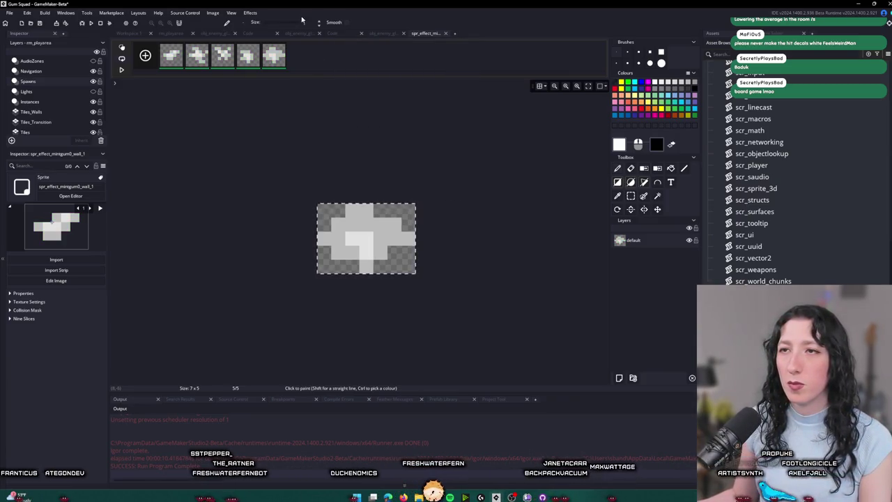
{"action": "left_click", "coordinate": [445, 33]}
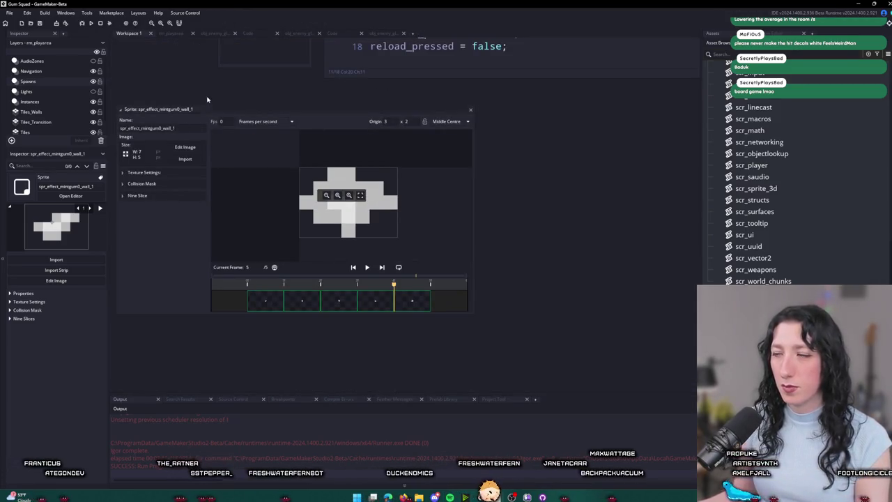
Step: Search the project for the mint-gum wall sprite name
{"action": "scroll", "coordinate": [207, 99], "scroll_direction": "up", "scroll_amount": 3}
{"action": "scroll", "coordinate": [317, 177], "scroll_direction": "up", "scroll_amount": 3}
{"action": "key", "text": "ctrl+f"}
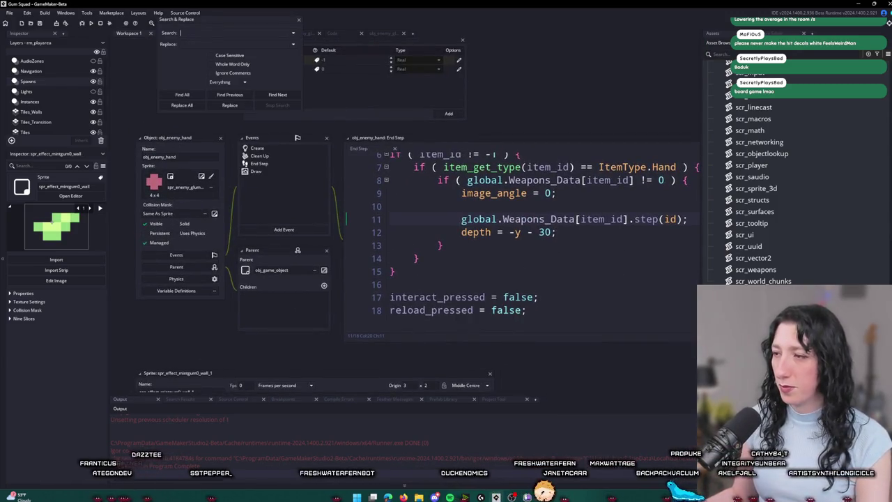
{"action": "type", "text": "spr_effect_minigun0_wall"}
{"action": "key", "text": "Return"}
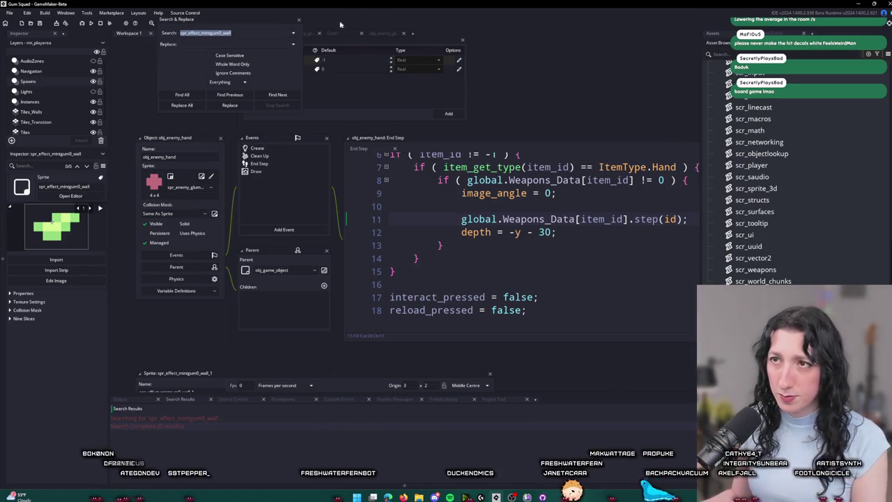
{"action": "left_click", "coordinate": [300, 20]}
Step: Give obj_effect_mintgum0_wall the greyscale sprite and start the game in a lobby
{"action": "type", "text": "l"}
{"action": "type", "text": "t"}
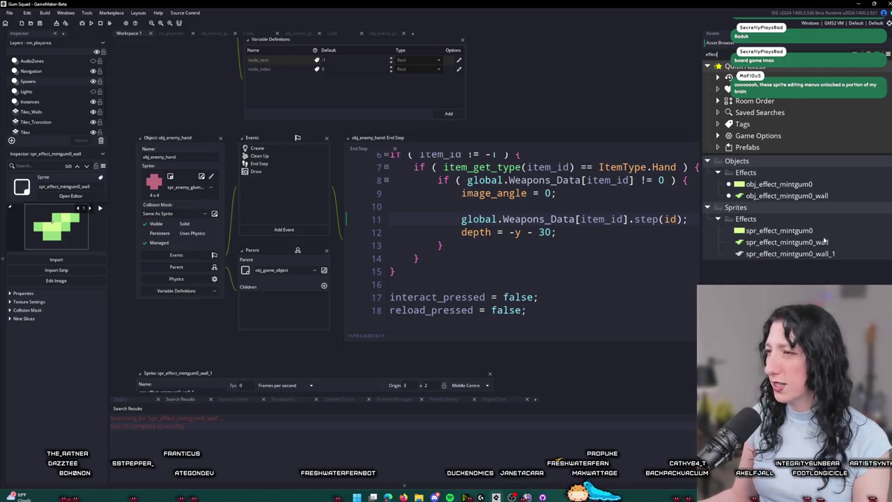
{"action": "left_click", "coordinate": [820, 230]}
{"action": "left_click", "coordinate": [821, 197]}
{"action": "double_click", "coordinate": [820, 196]}
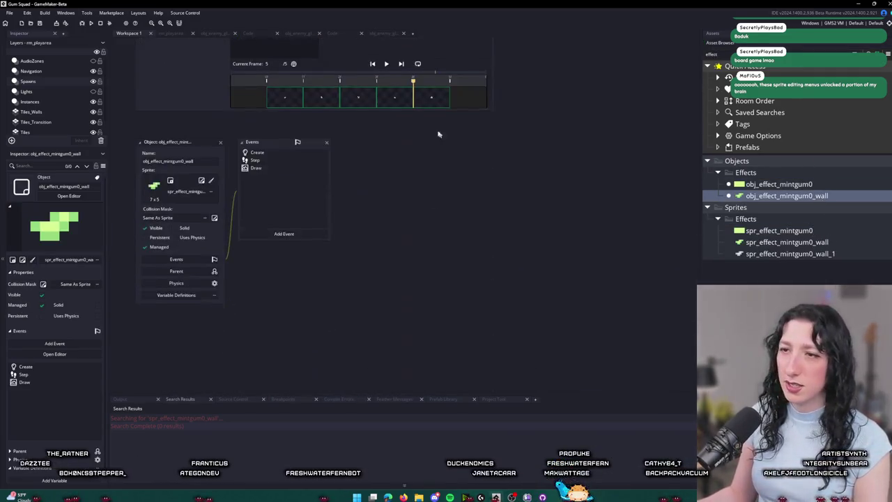
{"action": "left_click", "coordinate": [194, 181]}
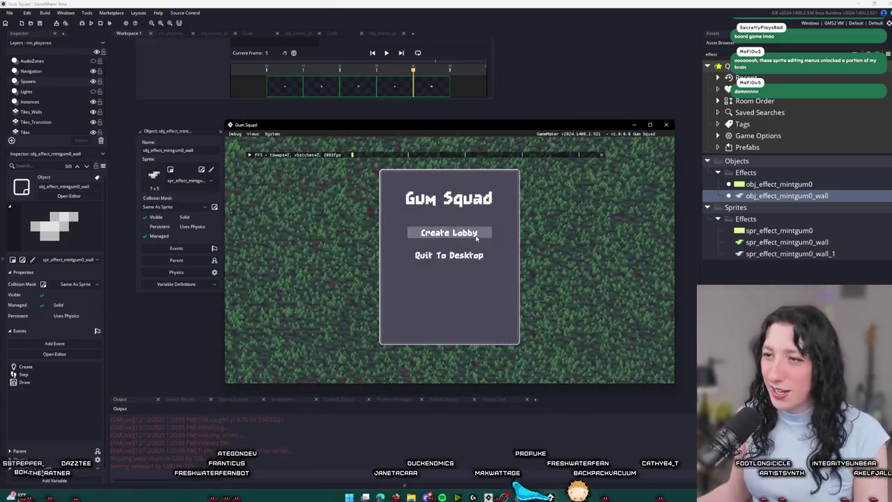
{"action": "left_click", "coordinate": [432, 233]}
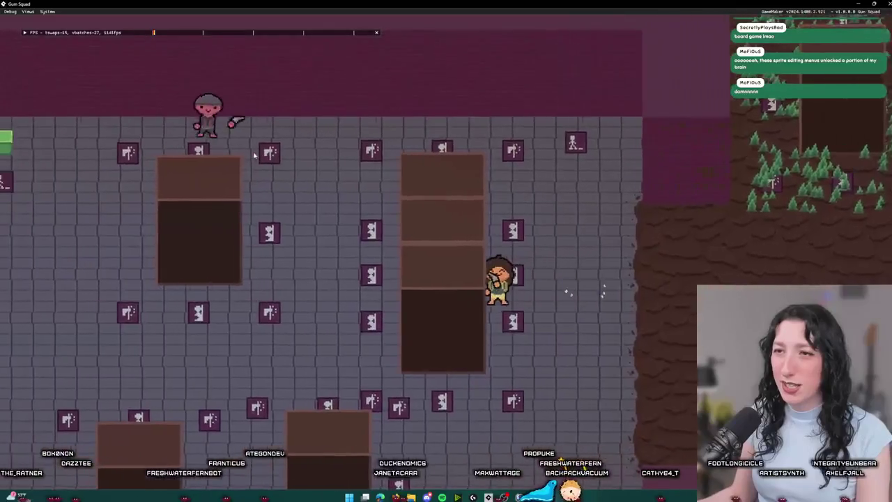
Step: Walk the player around the level while opening and closing the inventory with Tab
{"action": "key", "text": "d"}
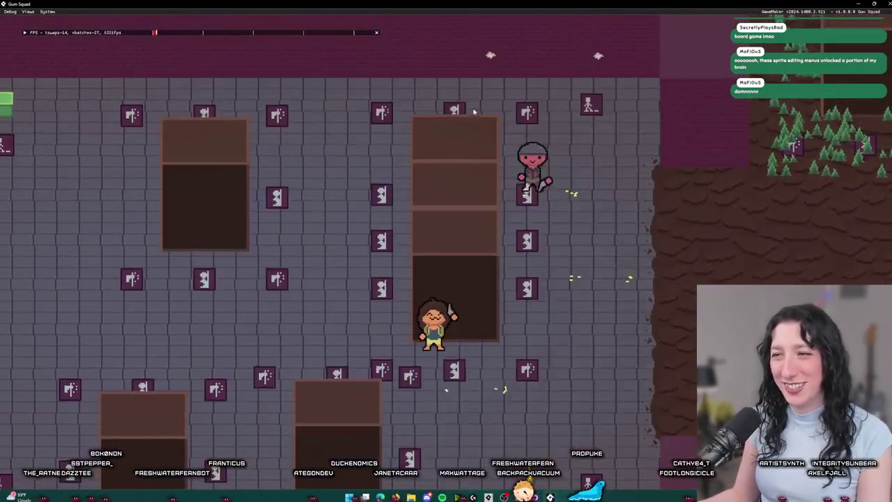
{"action": "key", "text": "Tab"}
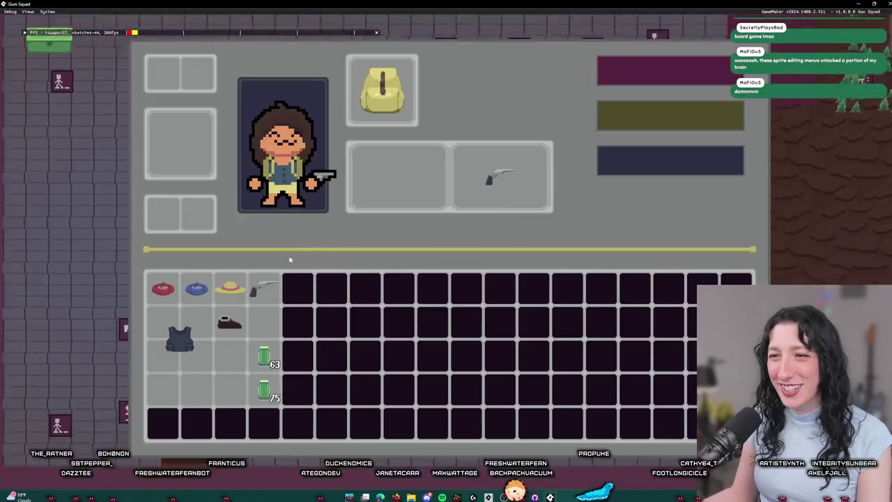
{"action": "key", "text": "Tab"}
{"action": "key", "text": "w"}
{"action": "key", "text": "d"}
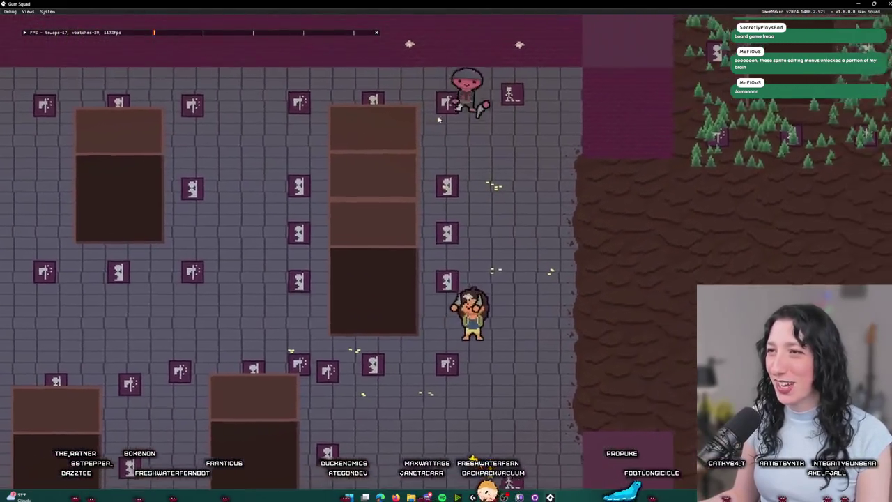
{"action": "key", "text": "Tab"}
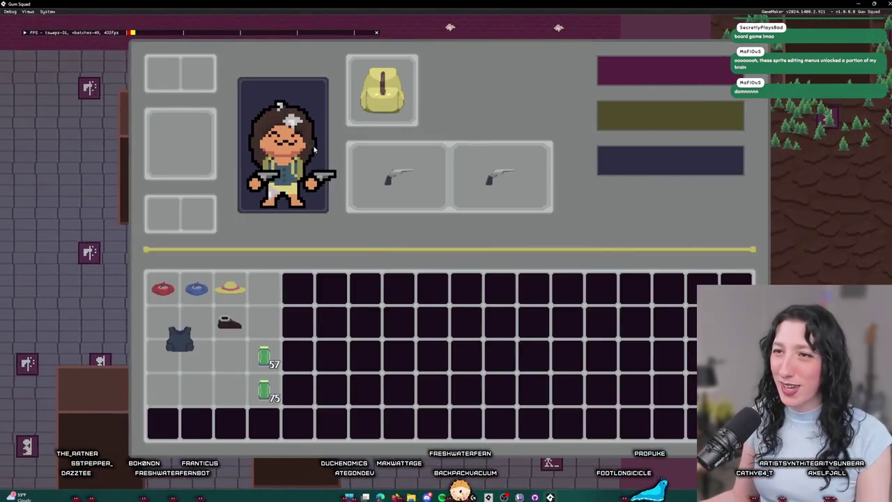
{"action": "key", "text": "Tab"}
{"action": "key", "text": "Tab"}
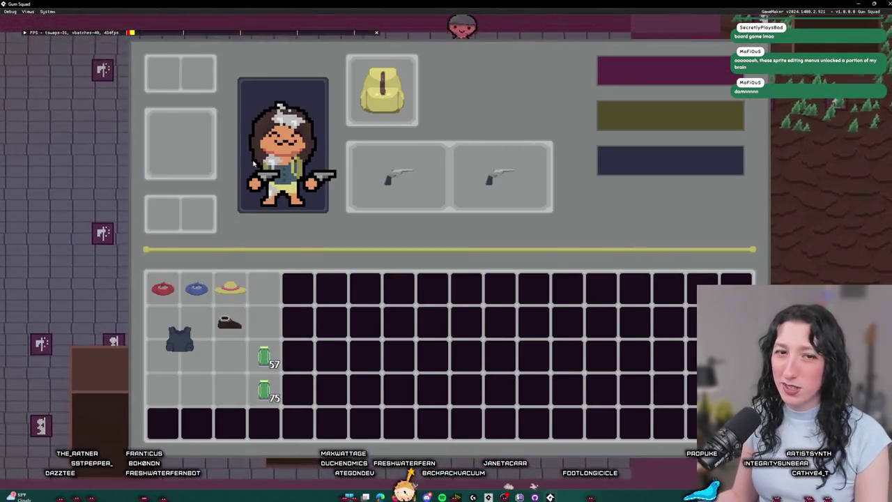
Step: Toggle the inventory a few more times, then quit the running game with Escape
{"action": "mouse_move", "coordinate": [190, 296]}
{"action": "key", "text": "Tab"}
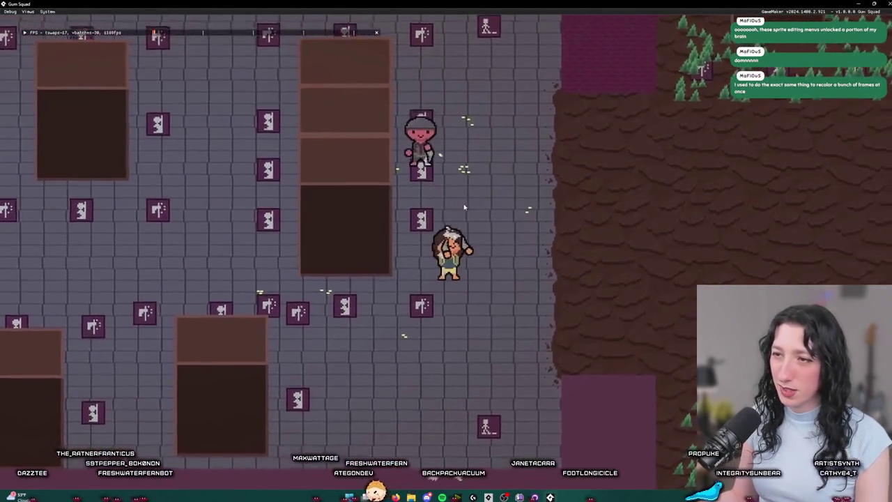
{"action": "key", "text": "Tab"}
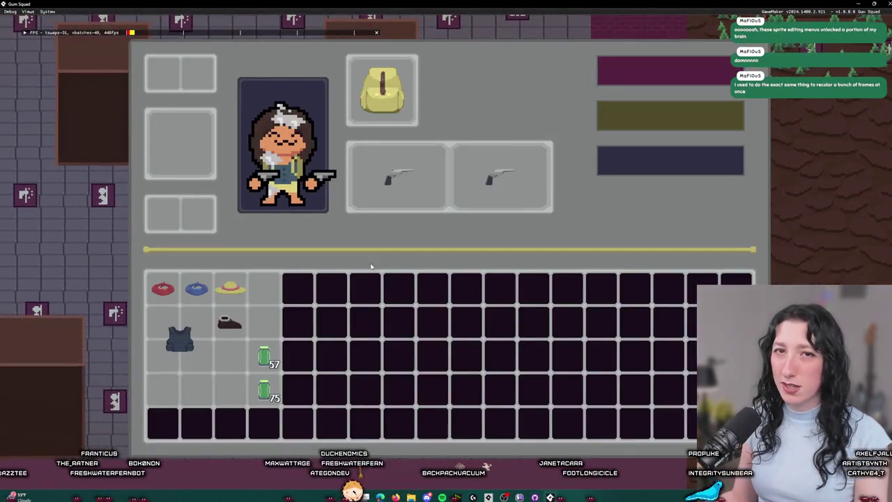
{"action": "key", "text": "Tab"}
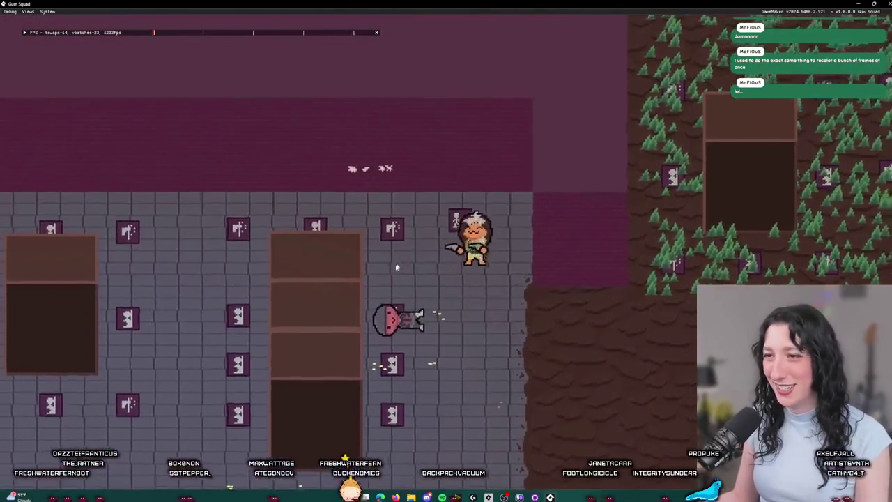
{"action": "key", "text": "Tab"}
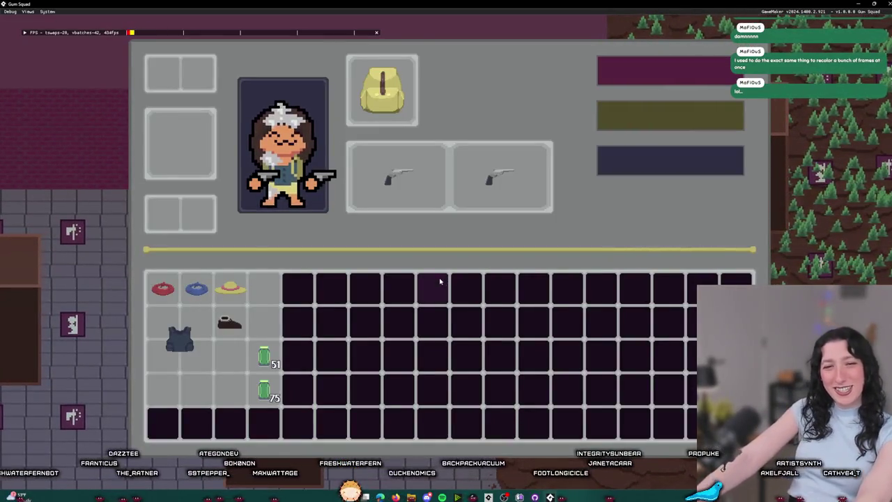
{"action": "mouse_move", "coordinate": [469, 205]}
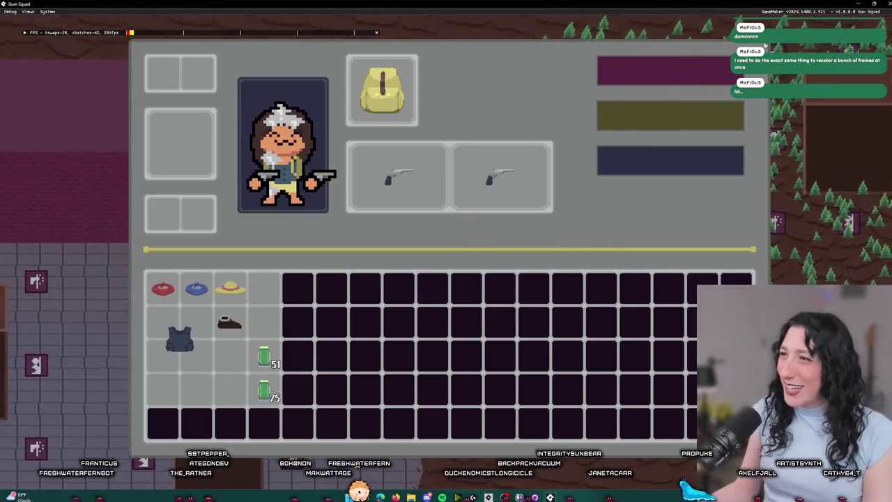
{"action": "key", "text": "Escape"}
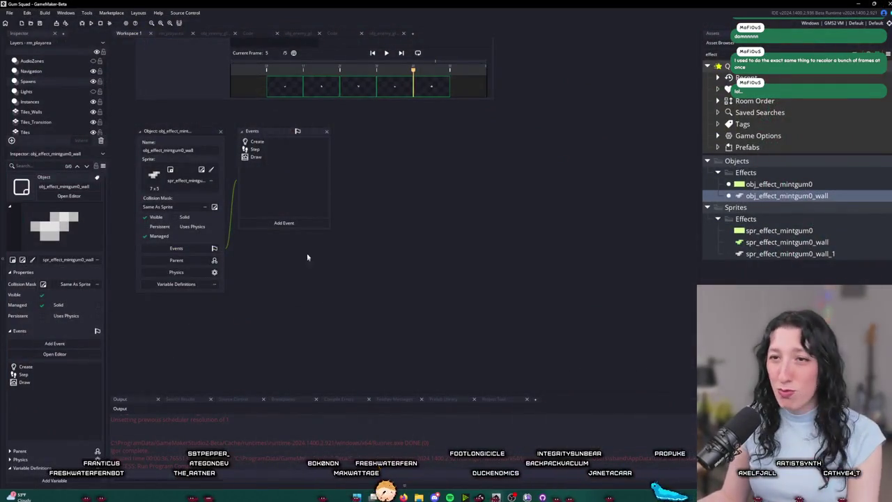
Step: Delete the duplicate spr_effect_mintgum0_wall_1 sprite from the Asset Browser
{"action": "left_click", "coordinate": [774, 254]}
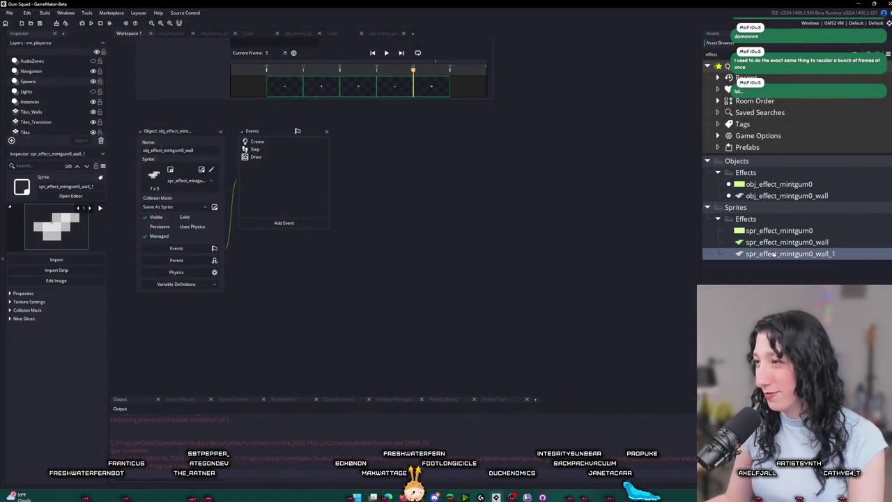
{"action": "key", "text": "Delete"}
{"action": "key", "text": "Return"}
{"action": "left_click", "coordinate": [782, 242]}
{"action": "key", "text": "F2"}
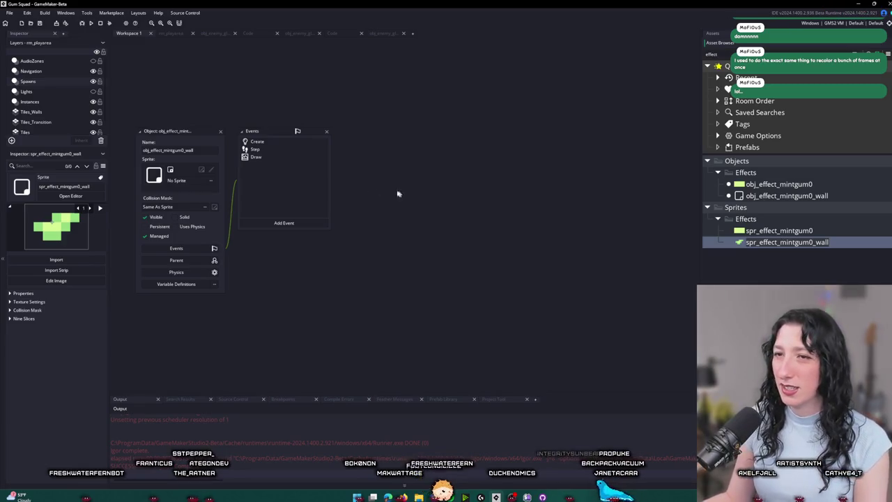
Step: Assign spr_effect_mintgum0_wall as the obj_effect_mintgum0_wall object's sprite
{"action": "left_click", "coordinate": [175, 186]}
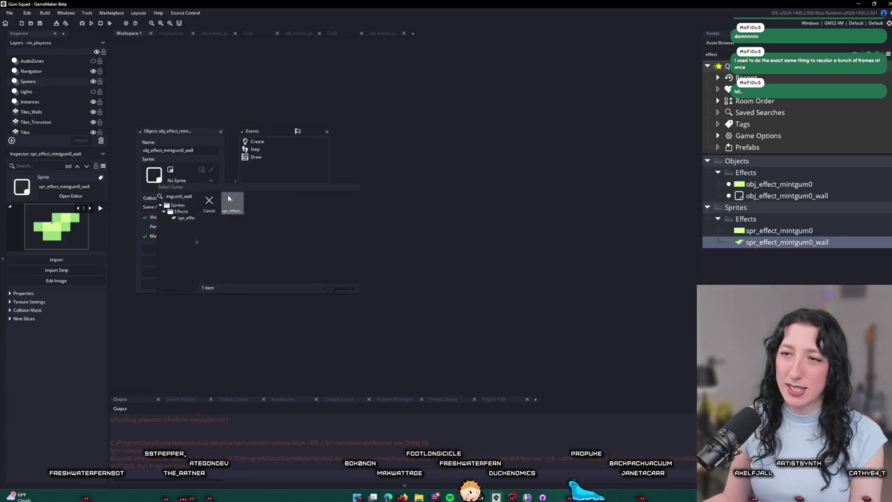
{"action": "left_click", "coordinate": [230, 205]}
{"action": "left_click", "coordinate": [223, 230]}
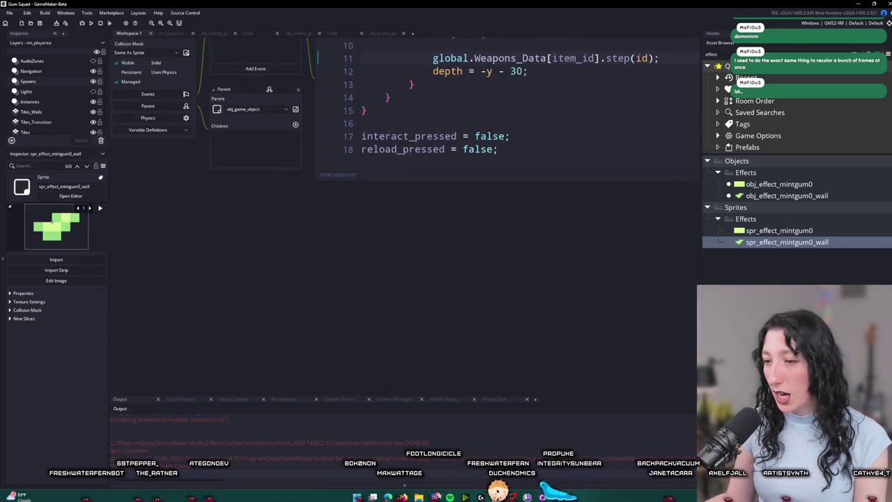
Step: Enter 'Improved AI stuff' as the GitHub Desktop commit summary
{"action": "key", "text": "alt+Tab"}
{"action": "left_click", "coordinate": [276, 288]}
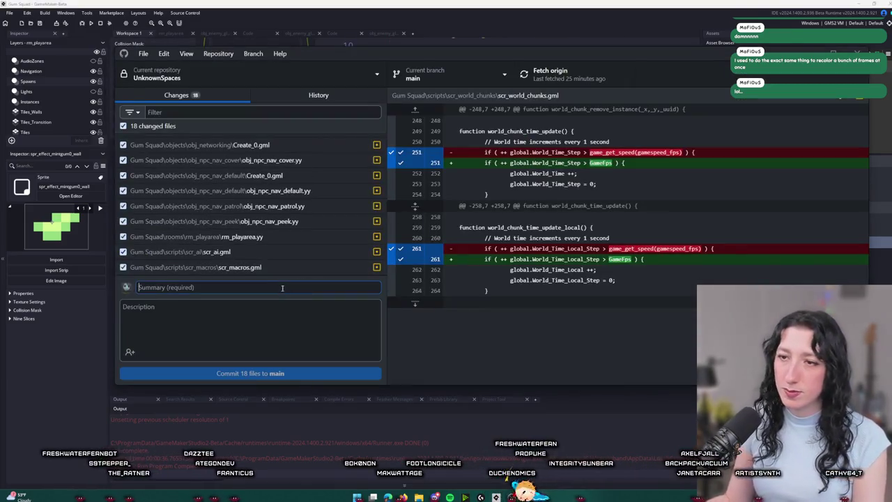
{"action": "type", "text": "Fixed"}
{"action": "key", "text": "BackSpace"}
{"action": "key", "text": "BackSpace"}
{"action": "key", "text": "BackSpace"}
{"action": "type", "text": "mproved A"}
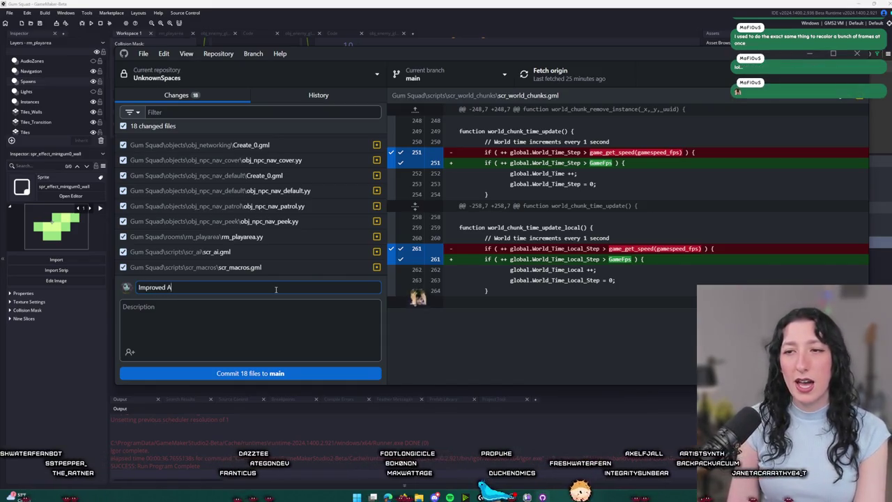
{"action": "type", "text": "I stuff"}
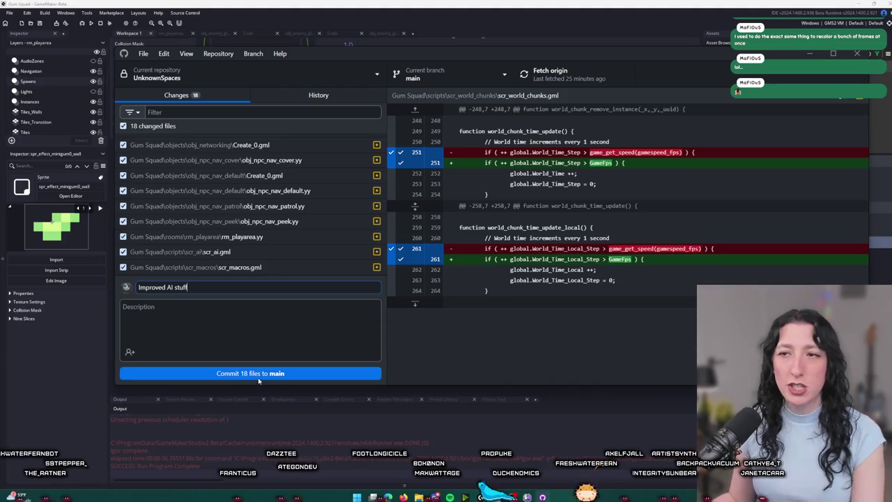
Step: Review the networking, tooltip, world chunks and weapons diffs, then commit to main and push
{"action": "left_click", "coordinate": [288, 145]}
{"action": "scroll", "coordinate": [287, 202], "scroll_direction": "down", "scroll_amount": 2}
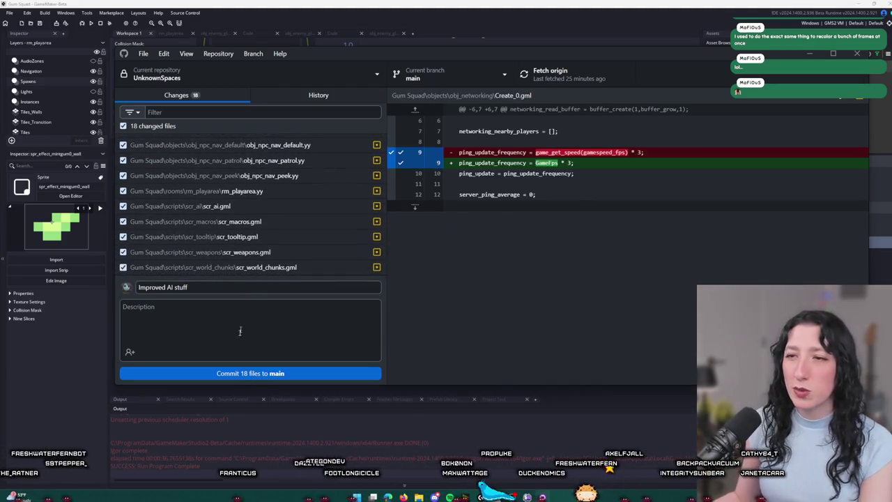
{"action": "left_click", "coordinate": [320, 237]}
{"action": "left_click", "coordinate": [320, 267]}
{"action": "left_click", "coordinate": [321, 252]}
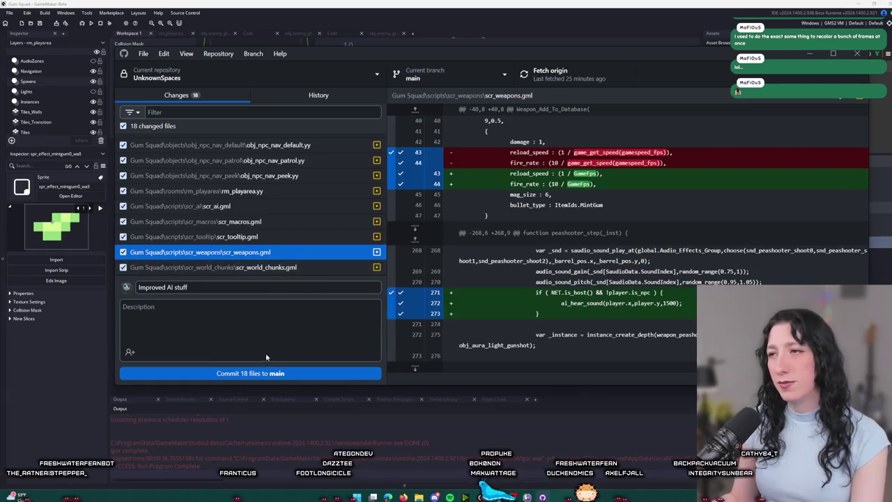
{"action": "left_click", "coordinate": [253, 374]}
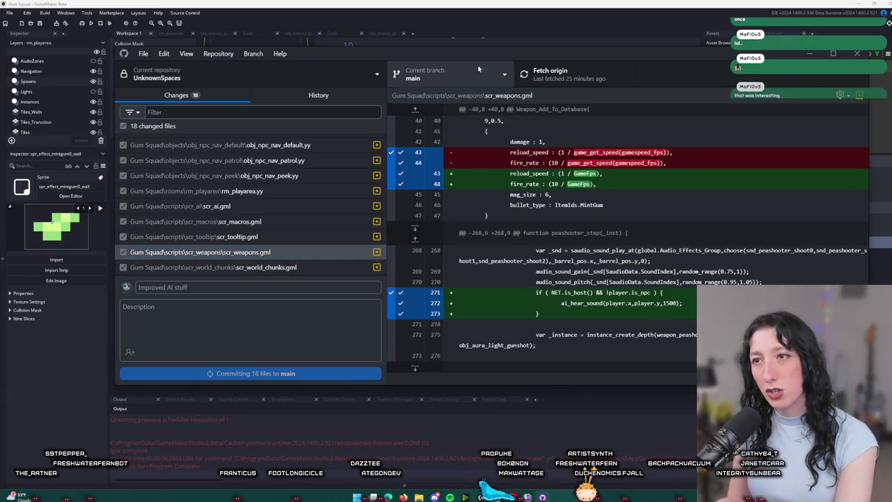
{"action": "left_click", "coordinate": [537, 71]}
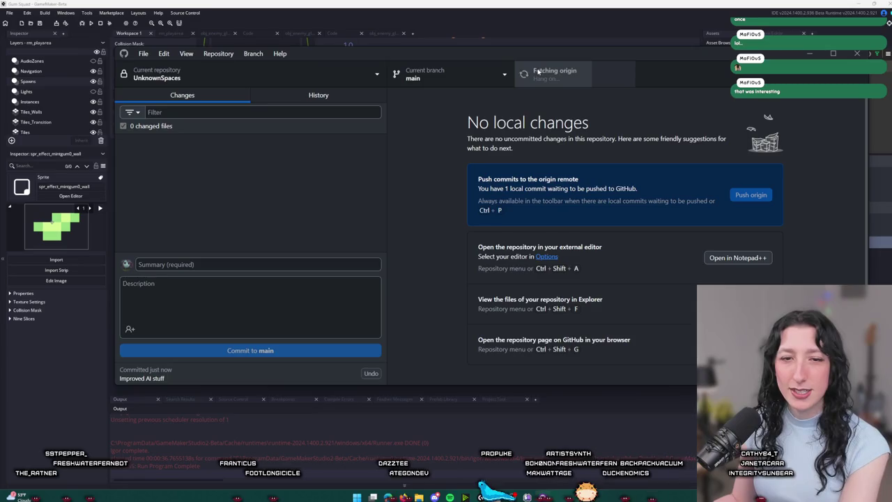
{"action": "left_click", "coordinate": [244, 14]}
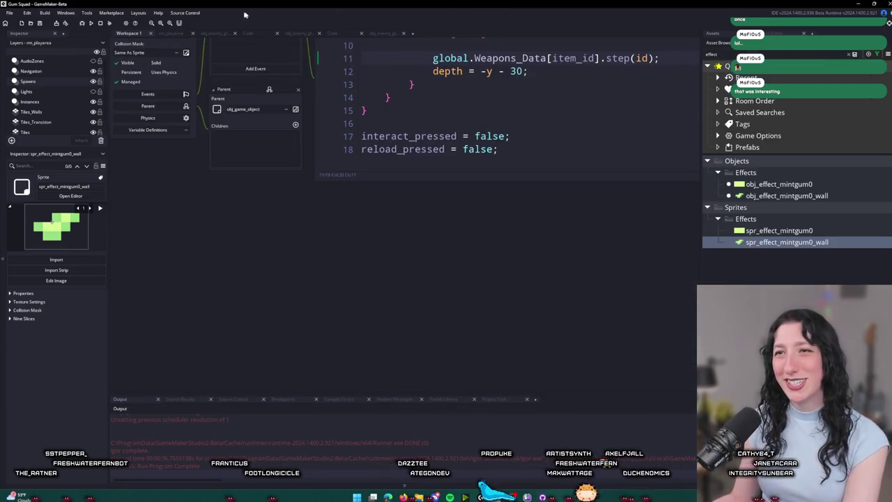
Step: Switch the workspace to the rm_playarea room editor
{"action": "left_click", "coordinate": [174, 35]}
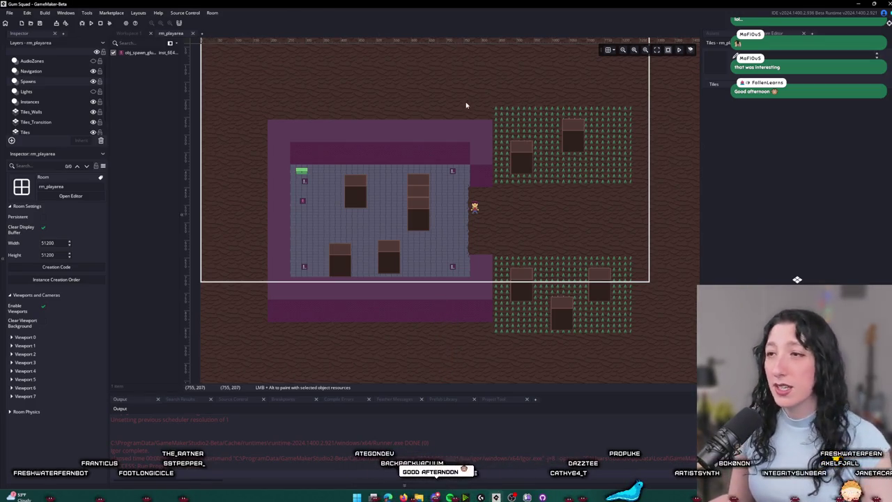
Step: Zoom in and out over the rm_playarea layout, then switch to the Bring Me Hope itch.io page
{"action": "scroll", "coordinate": [466, 105], "scroll_direction": "down", "scroll_amount": 5}
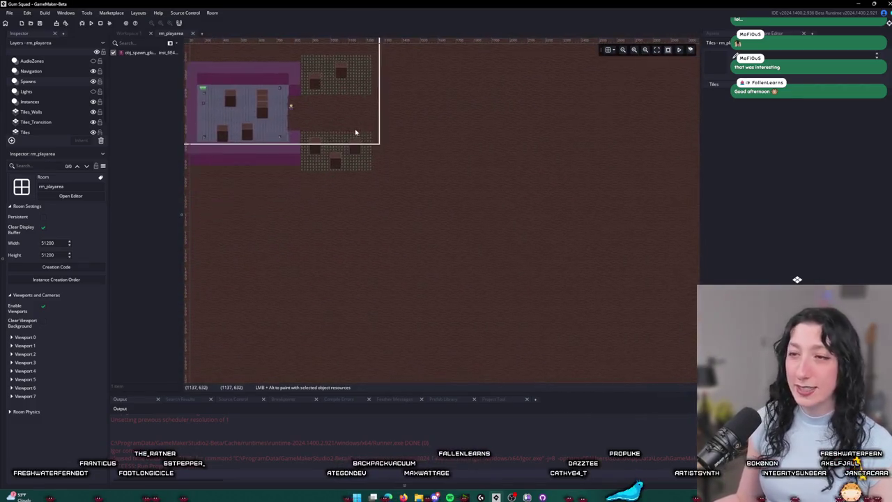
{"action": "scroll", "coordinate": [356, 132], "scroll_direction": "up", "scroll_amount": 4}
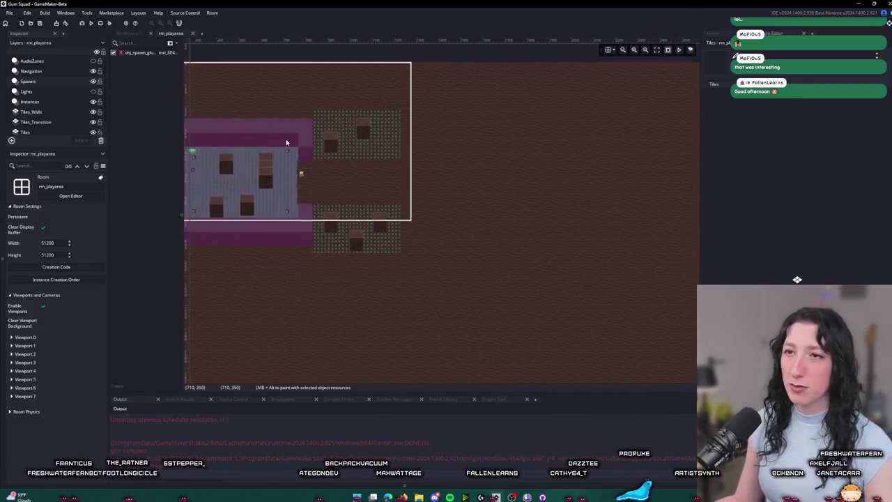
{"action": "scroll", "coordinate": [286, 143], "scroll_direction": "up", "scroll_amount": 5}
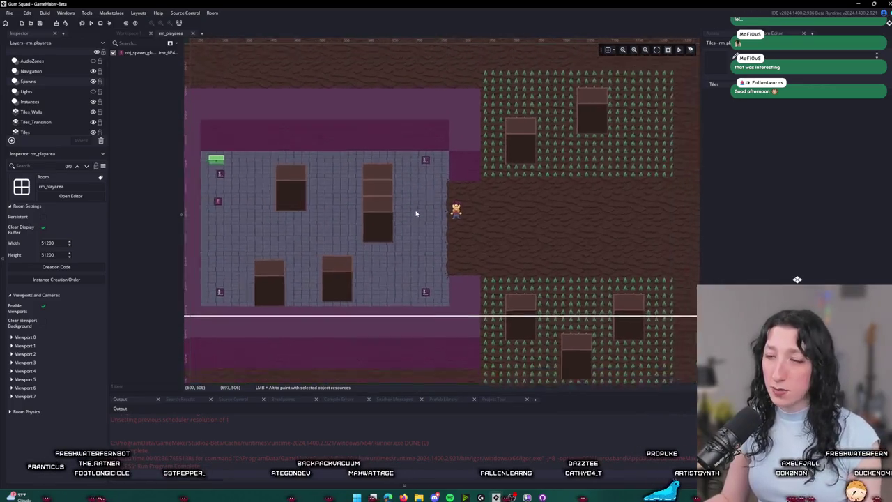
{"action": "scroll", "coordinate": [416, 213], "scroll_direction": "down", "scroll_amount": 1}
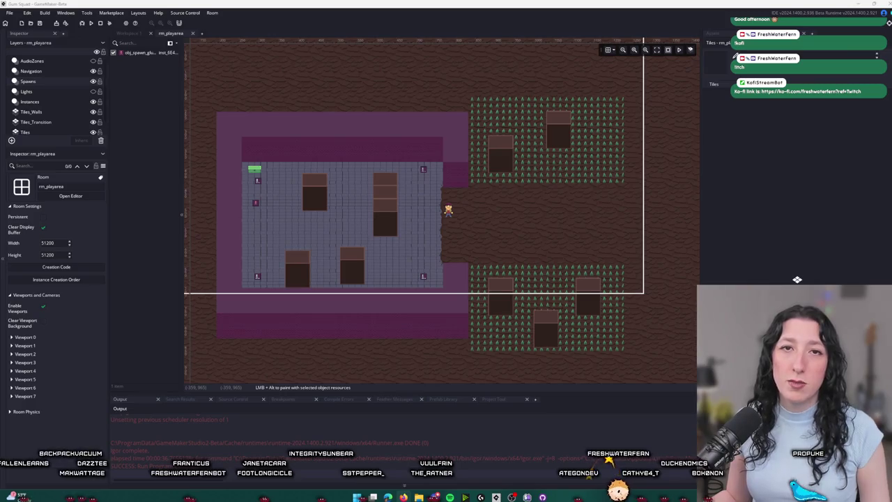
{"action": "key", "text": "alt+Tab"}
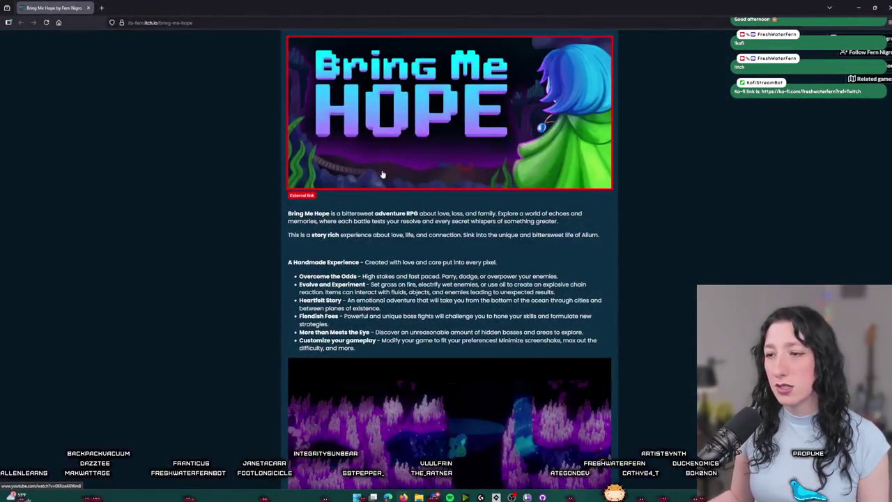
Step: Scroll down and back up the Bring Me Hope page, then return to GameMaker's room editor
{"action": "scroll", "coordinate": [421, 149], "scroll_direction": "down", "scroll_amount": 5}
{"action": "scroll", "coordinate": [421, 149], "scroll_direction": "down", "scroll_amount": 6}
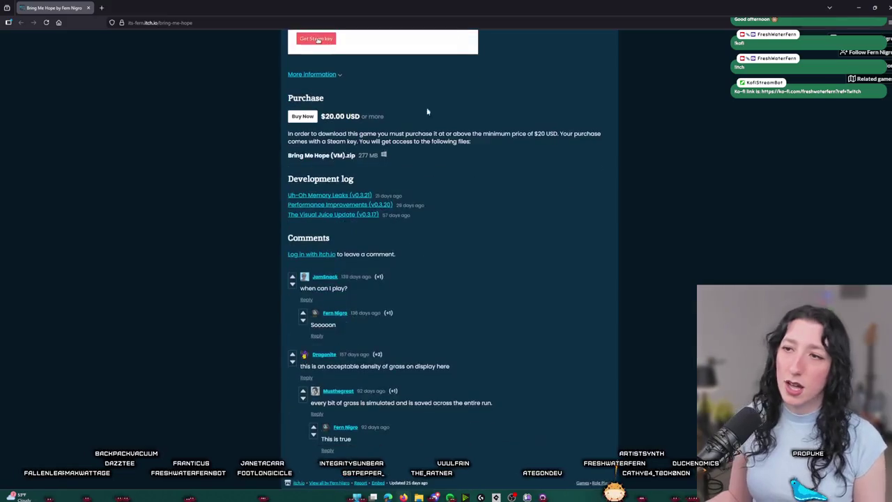
{"action": "scroll", "coordinate": [473, 213], "scroll_direction": "up", "scroll_amount": 3}
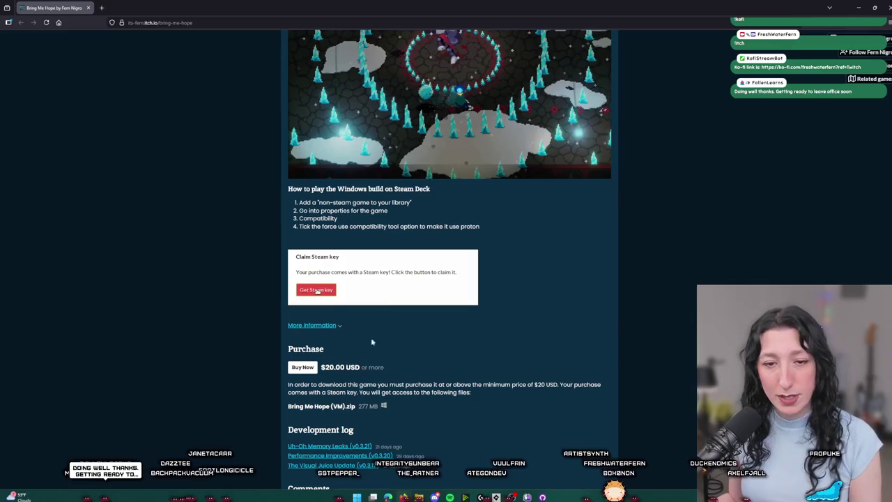
{"action": "scroll", "coordinate": [422, 311], "scroll_direction": "up", "scroll_amount": 8}
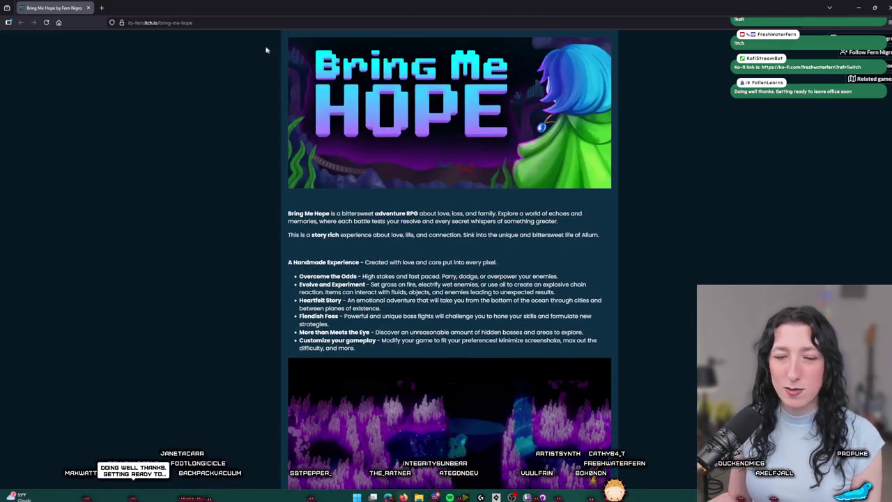
{"action": "key", "text": "alt+Tab"}
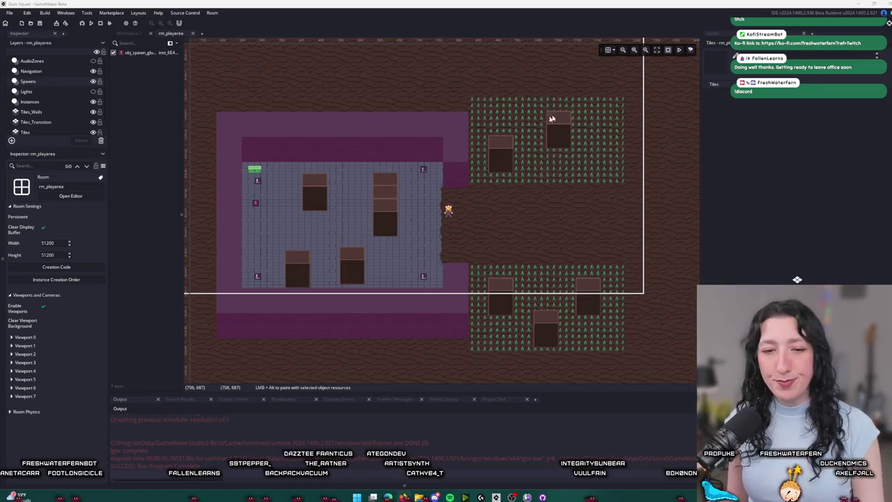
Step: Send the /leaderboard voice call stats command in Discord's #general channel
{"action": "key", "text": "alt+Tab"}
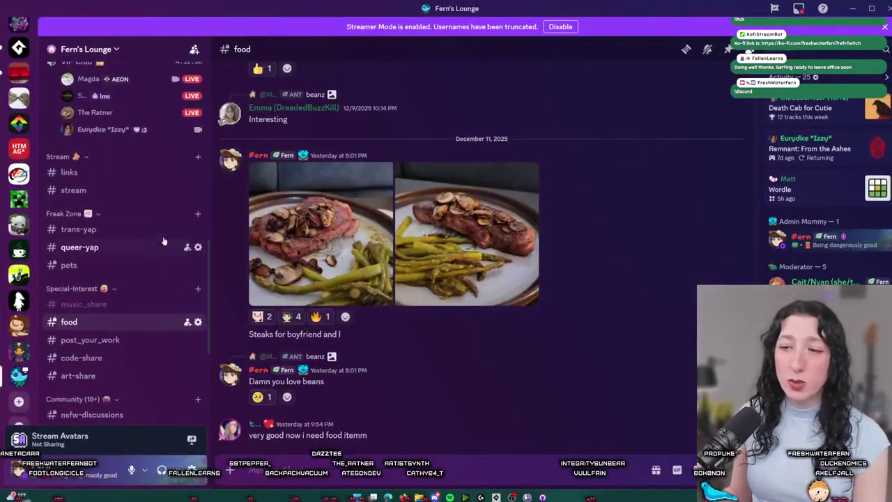
{"action": "left_click", "coordinate": [89, 166]}
{"action": "scroll", "coordinate": [84, 209], "scroll_direction": "down", "scroll_amount": 5}
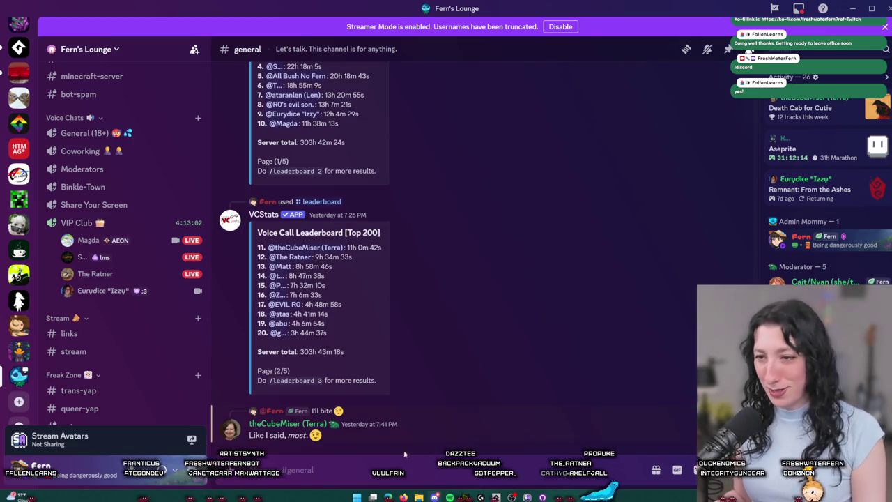
{"action": "type", "text": "/lea"}
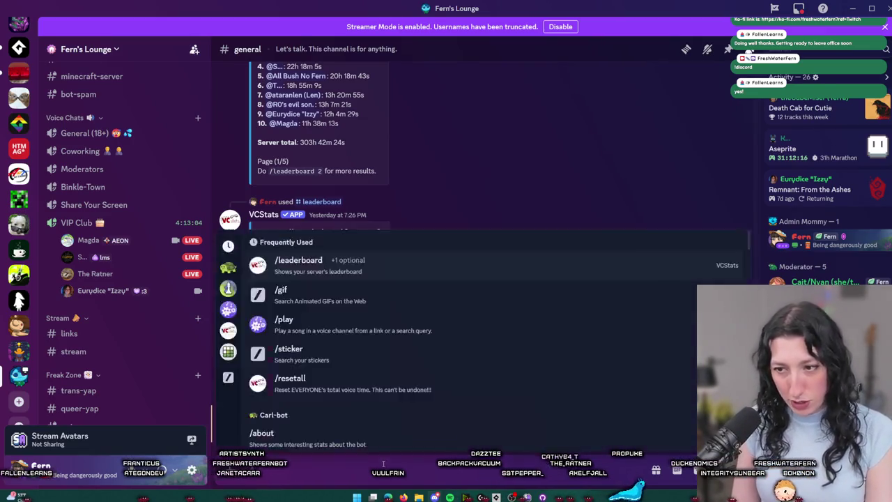
{"action": "key", "text": "Return"}
{"action": "key", "text": "Return"}
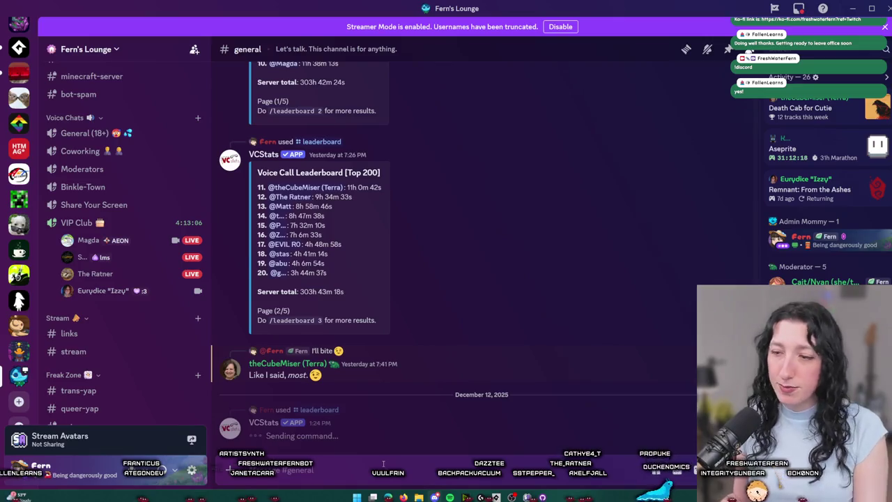
{"action": "left_click_drag", "start_coordinate": [330, 294], "coordinate": [304, 294]}
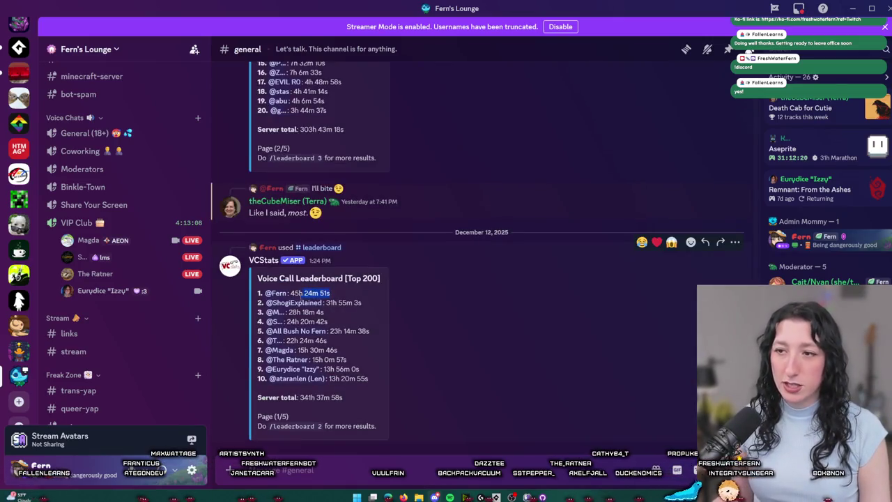
{"action": "left_click", "coordinate": [357, 334]}
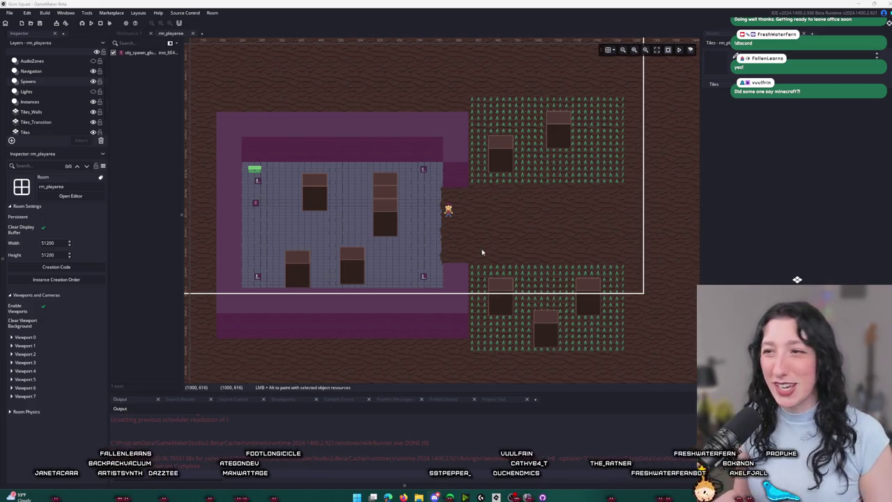
Step: List the Instances layer's instances and select the upper grass patch in rm_playarea
{"action": "scroll", "coordinate": [493, 248], "scroll_direction": "up", "scroll_amount": 4}
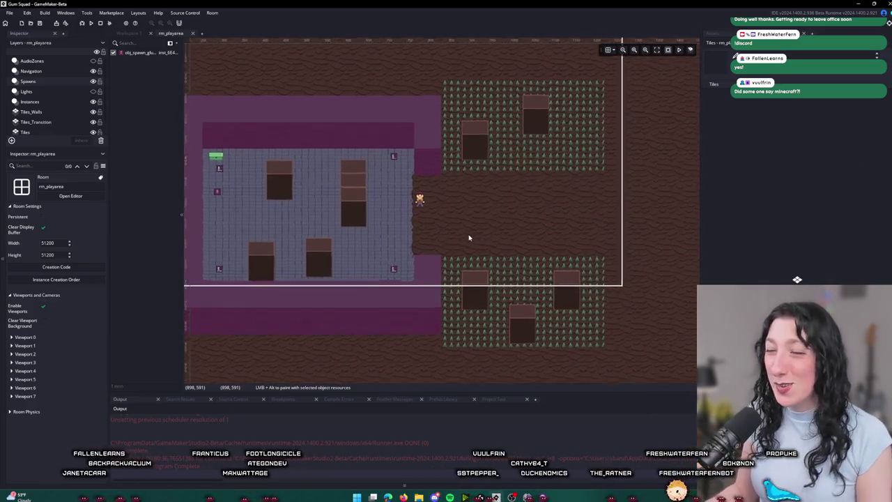
{"action": "scroll", "coordinate": [401, 304], "scroll_direction": "down", "scroll_amount": 3}
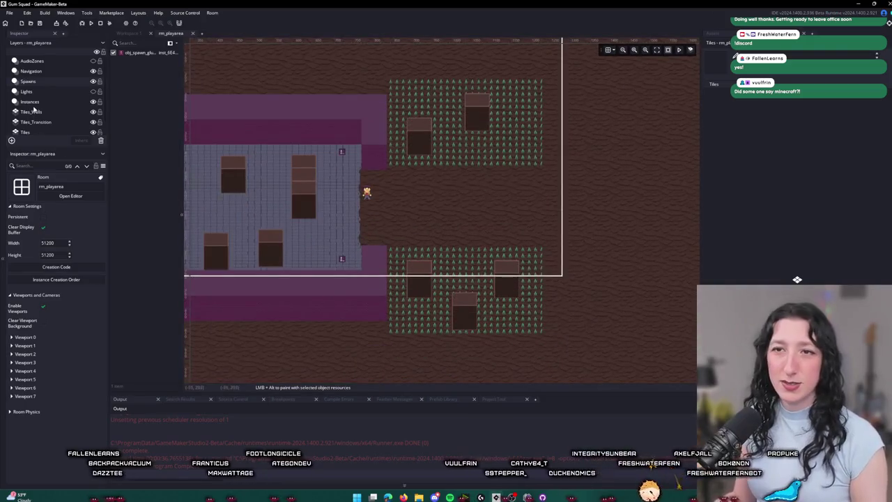
{"action": "left_click", "coordinate": [329, 209]}
{"action": "scroll", "coordinate": [328, 209], "scroll_direction": "up", "scroll_amount": 2}
{"action": "left_click", "coordinate": [585, 253]}
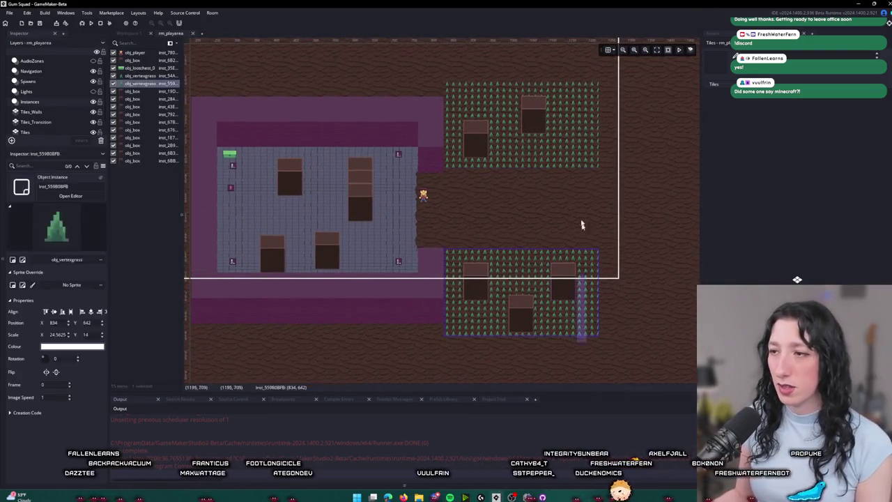
{"action": "left_click", "coordinate": [581, 163]}
{"action": "left_click_drag", "start_coordinate": [581, 163], "coordinate": [571, 247]}
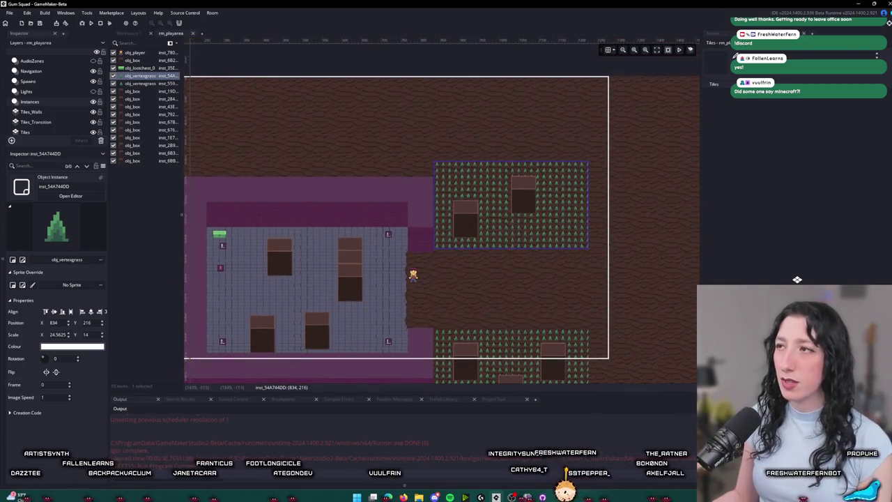
Step: Clear the Asset Browser search, select the top grass patch, then run the game with F5 and create a lobby
{"action": "key", "text": "ctrl+alt+a"}
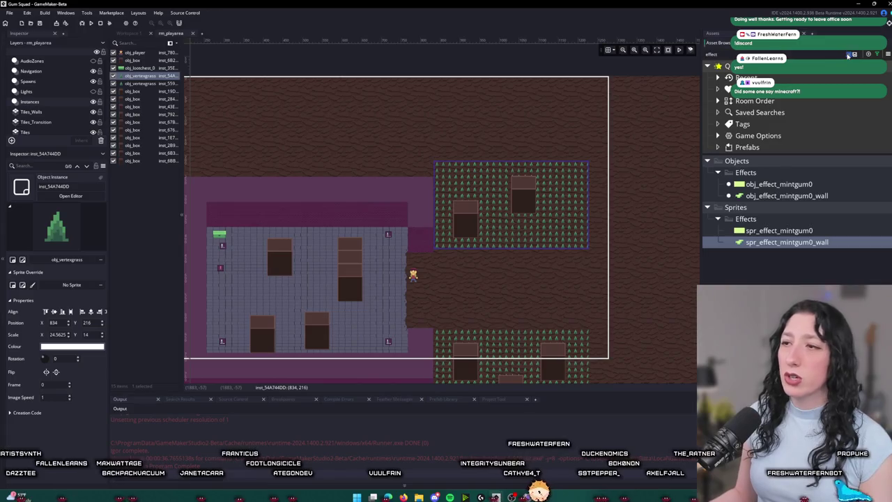
{"action": "left_click", "coordinate": [847, 54]}
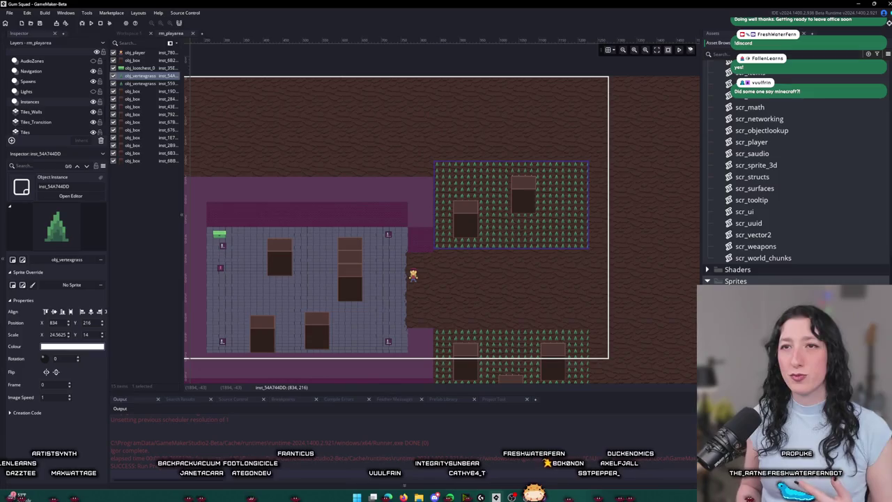
{"action": "left_click", "coordinate": [577, 288]}
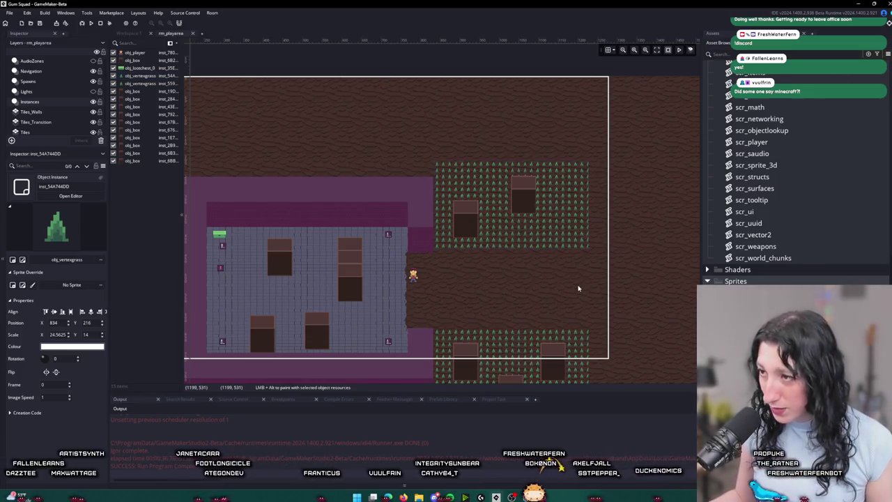
{"action": "left_click_drag", "start_coordinate": [577, 289], "coordinate": [562, 185]}
{"action": "scroll", "coordinate": [537, 183], "scroll_direction": "down", "scroll_amount": 1}
{"action": "scroll", "coordinate": [523, 151], "scroll_direction": "down", "scroll_amount": 1}
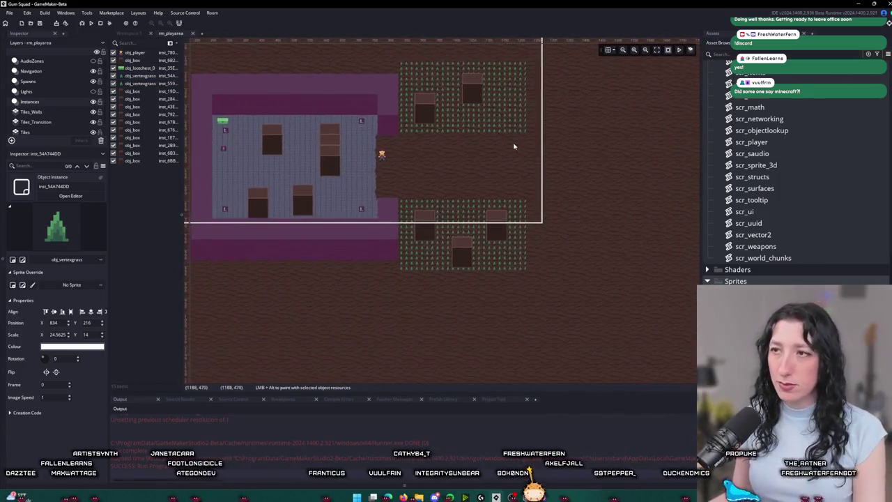
{"action": "left_click", "coordinate": [522, 130]}
{"action": "key", "text": "F5"}
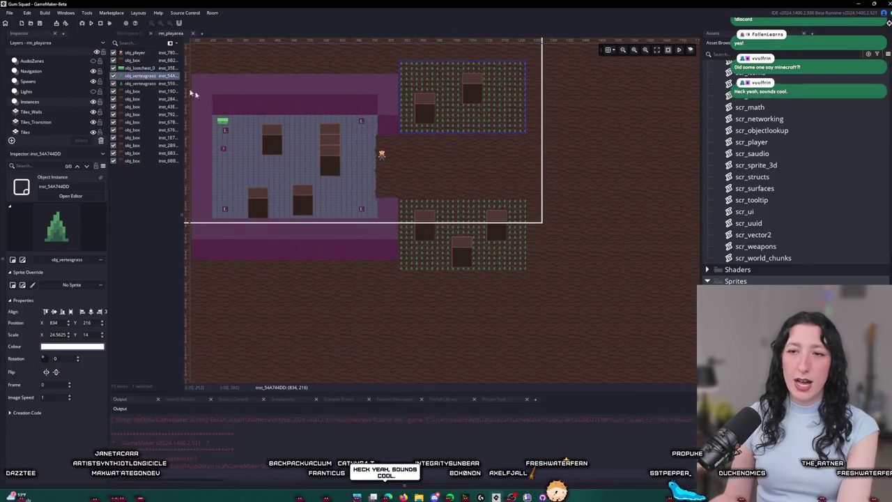
{"action": "left_click", "coordinate": [418, 232]}
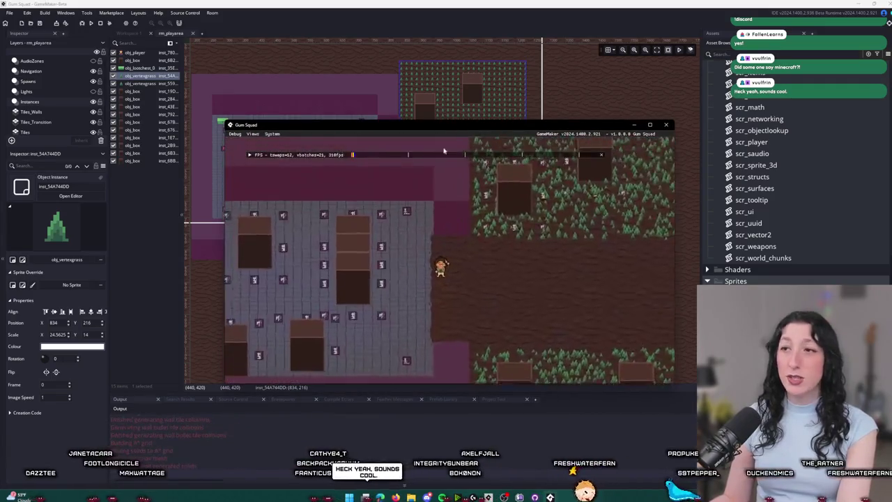
Step: Maximize the game window and walk the character north into the grass
{"action": "left_click_drag", "start_coordinate": [451, 120], "coordinate": [452, 2]}
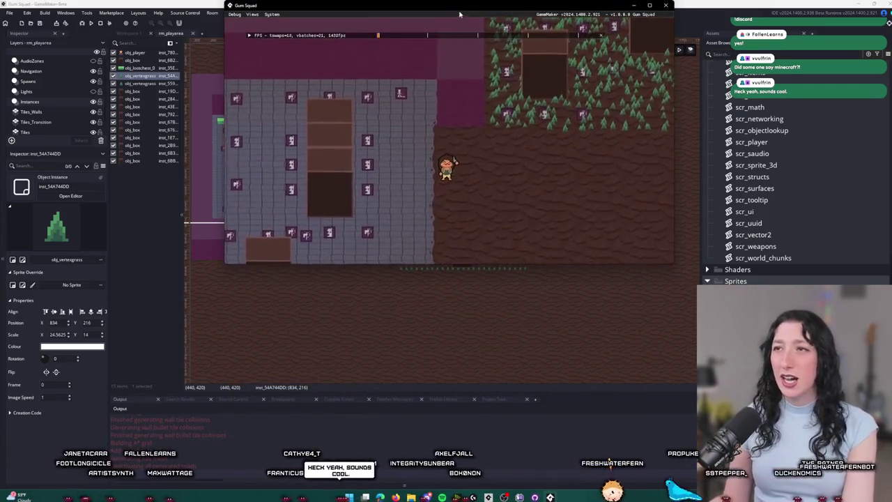
{"action": "double_click", "coordinate": [452, 5]}
{"action": "key", "text": "w"}
{"action": "key", "text": "d"}
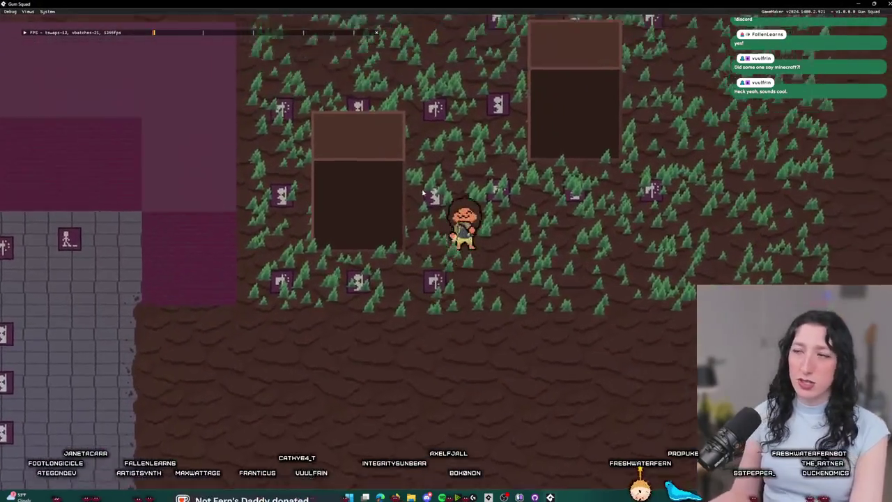
{"action": "key", "text": "a"}
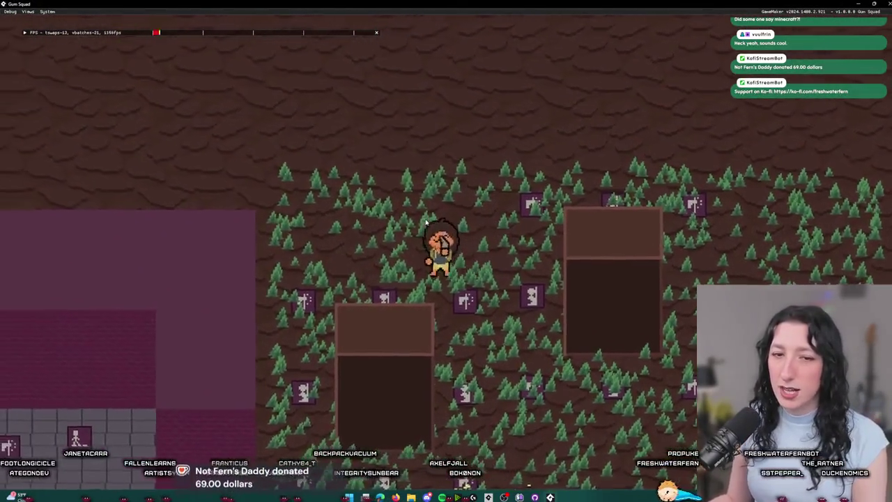
{"action": "key", "text": "w"}
{"action": "key", "text": "s"}
{"action": "key", "text": "w"}
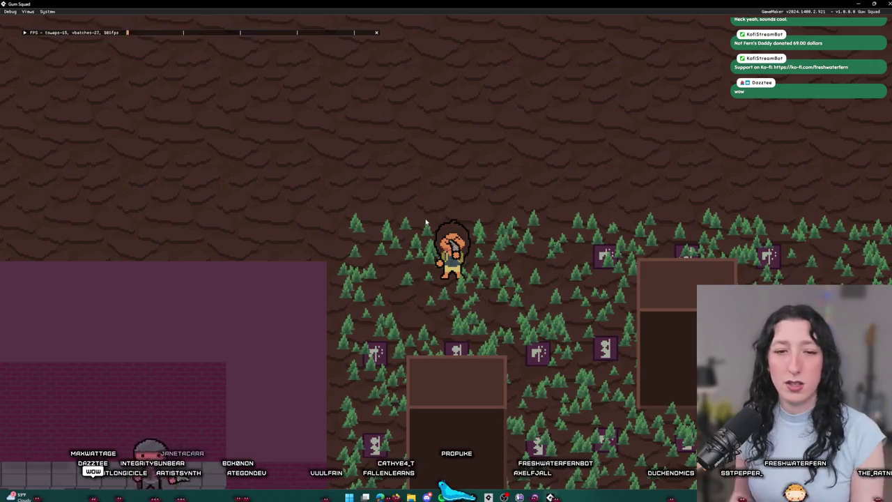
Step: Walk the character through the grass patches, past the central hut and into a hut doorway
{"action": "key", "text": "s"}
{"action": "key", "text": "d"}
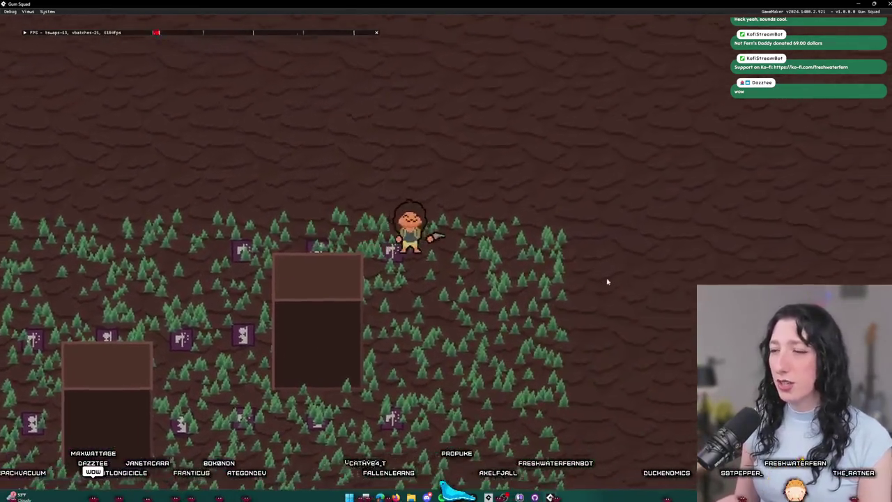
{"action": "key", "text": "s"}
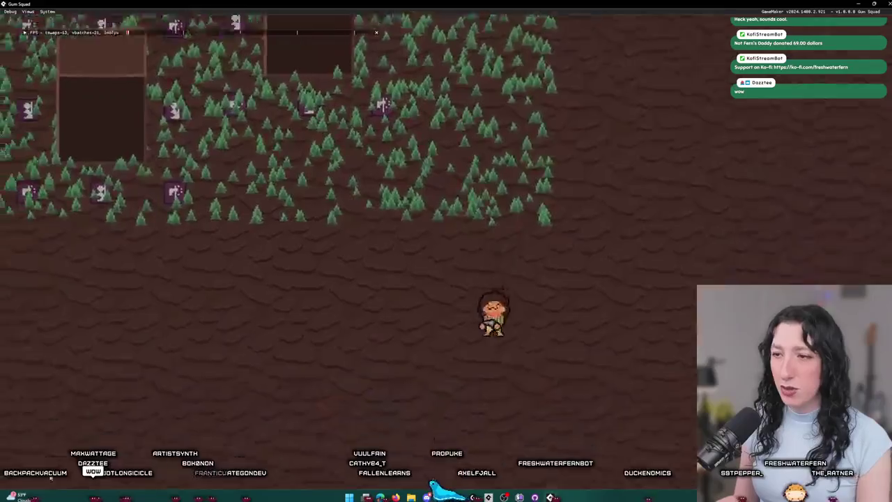
{"action": "key", "text": "s"}
{"action": "key", "text": "a"}
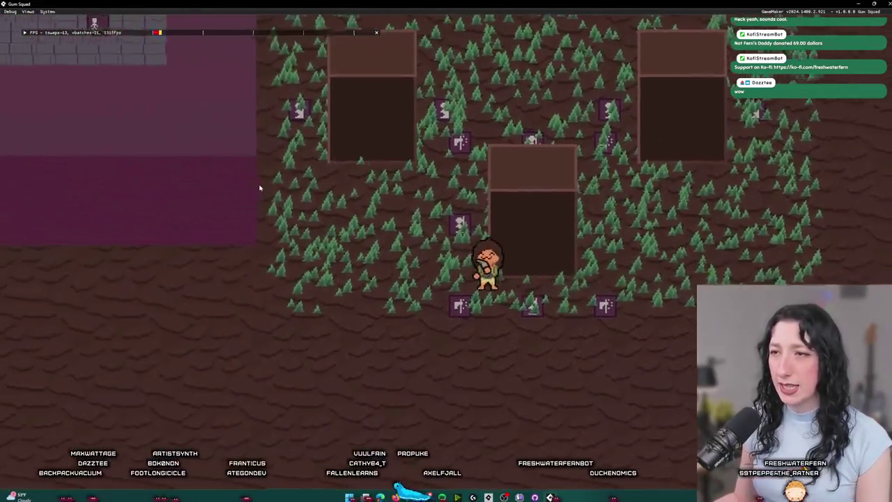
{"action": "key", "text": "a"}
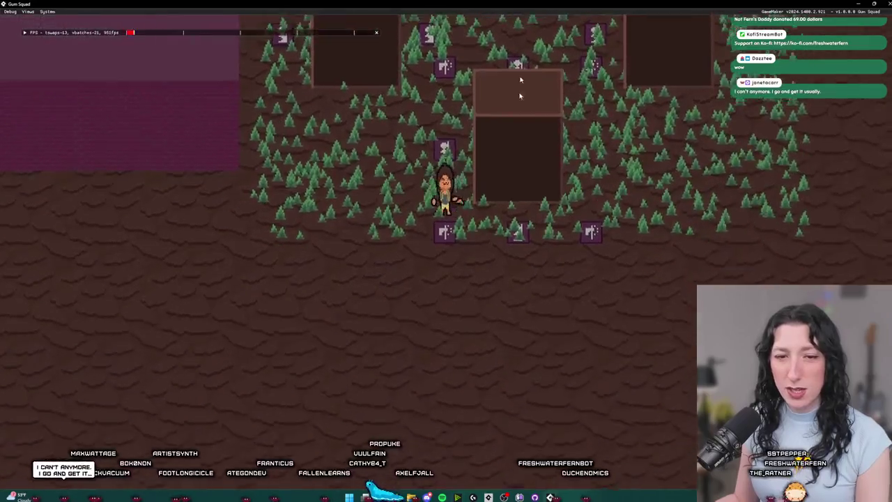
{"action": "key", "text": "a"}
{"action": "key", "text": "w"}
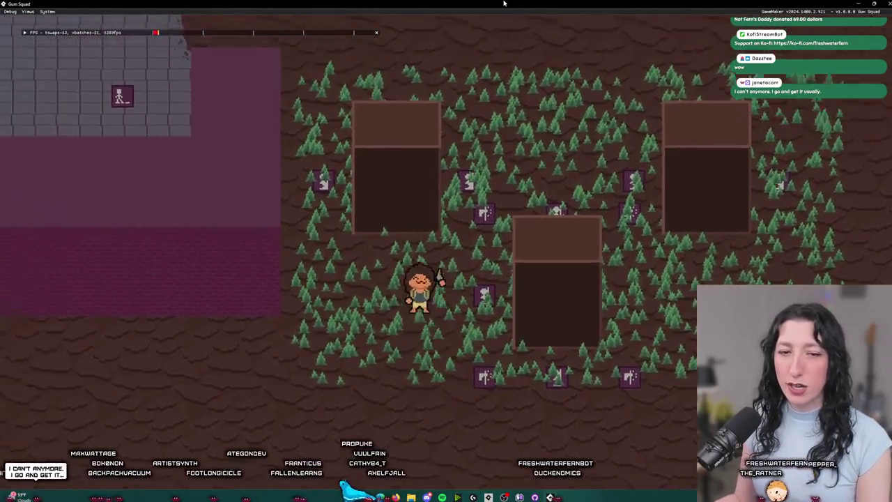
{"action": "key", "text": "w"}
{"action": "key", "text": "a"}
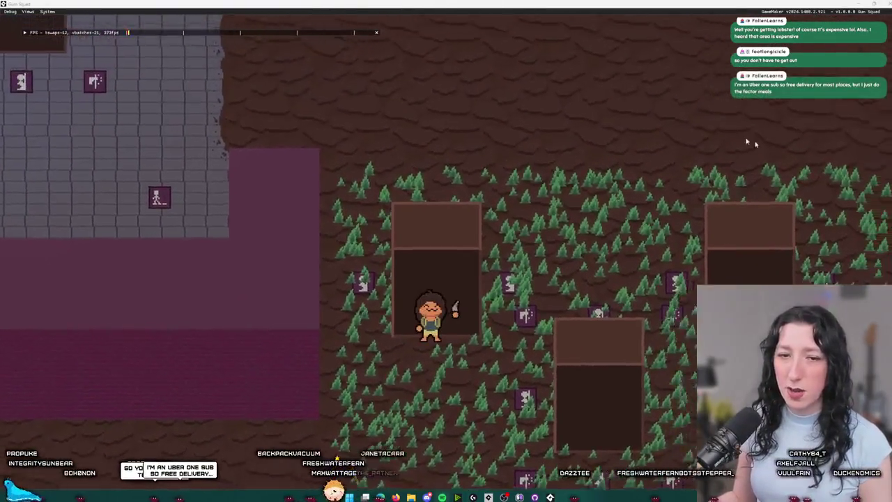
{"action": "key", "text": "alt+Tab"}
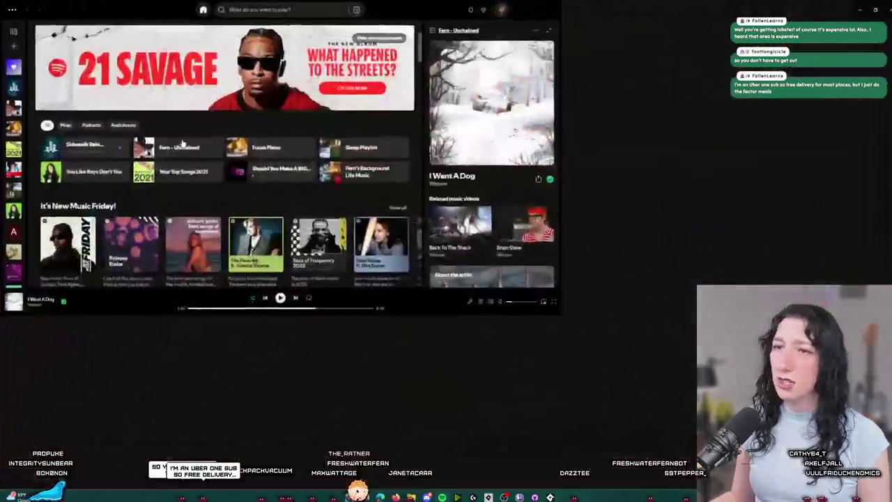
Step: Open the playing Spotify playlist, then maximize the Verbatim intro guitar tab page and scroll it
{"action": "left_click", "coordinate": [58, 79]}
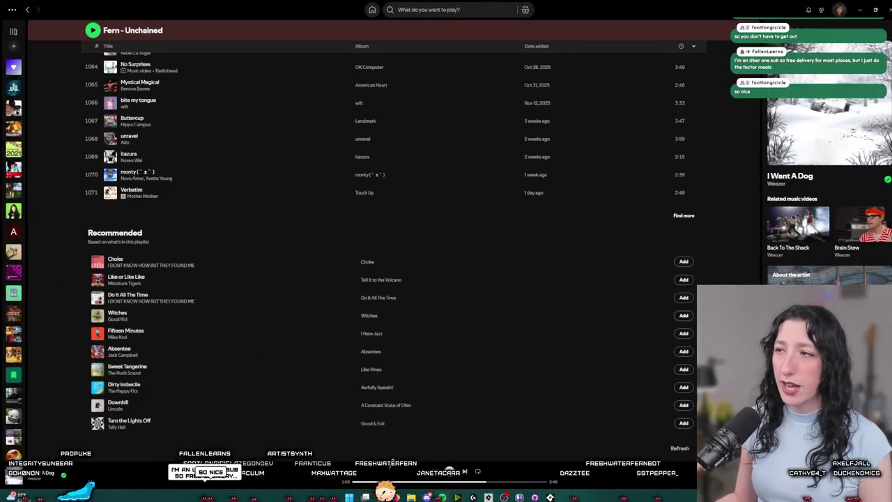
{"action": "key", "text": "alt+Tab"}
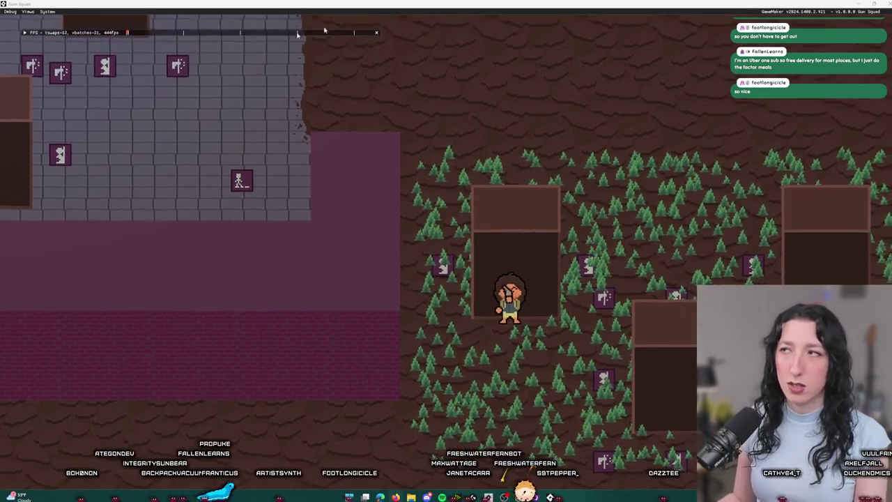
{"action": "key", "text": "alt+Tab"}
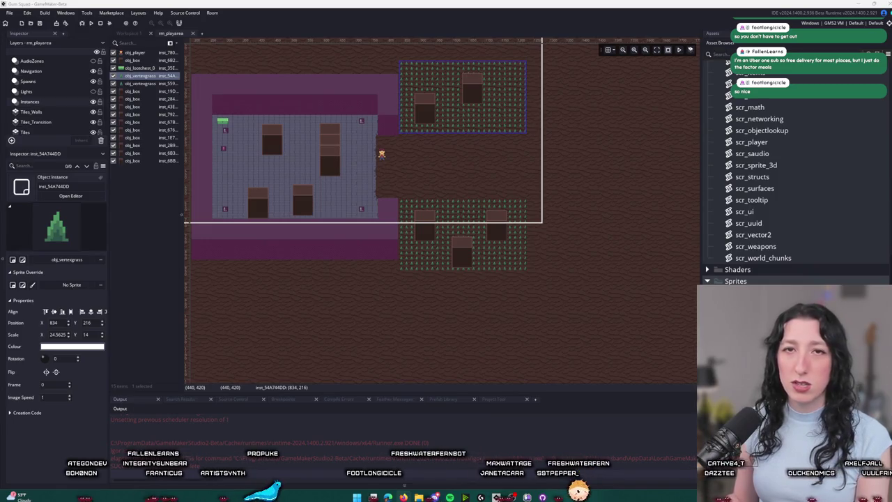
{"action": "key", "text": "alt+Tab"}
{"action": "double_click", "coordinate": [381, 149]}
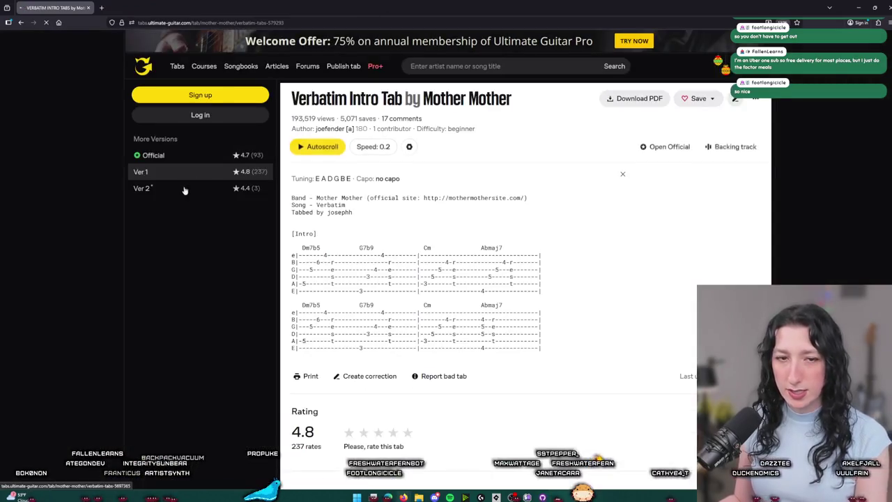
{"action": "scroll", "coordinate": [424, 300], "scroll_direction": "down", "scroll_amount": 3}
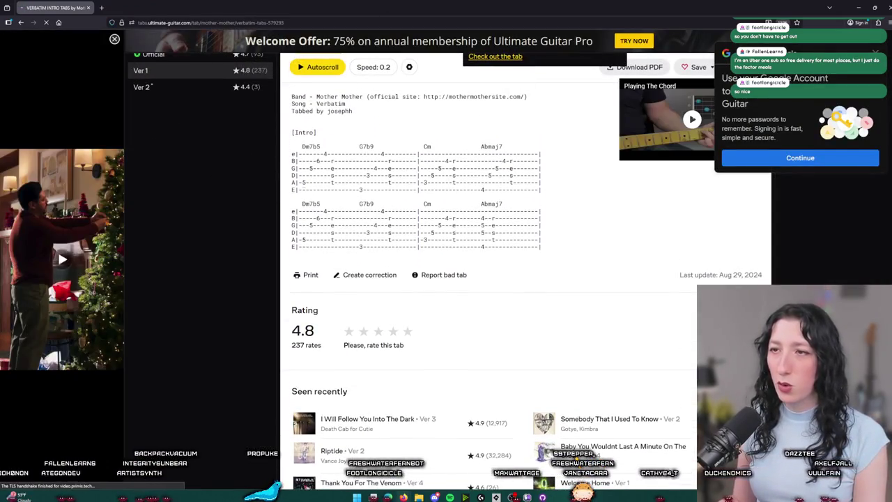